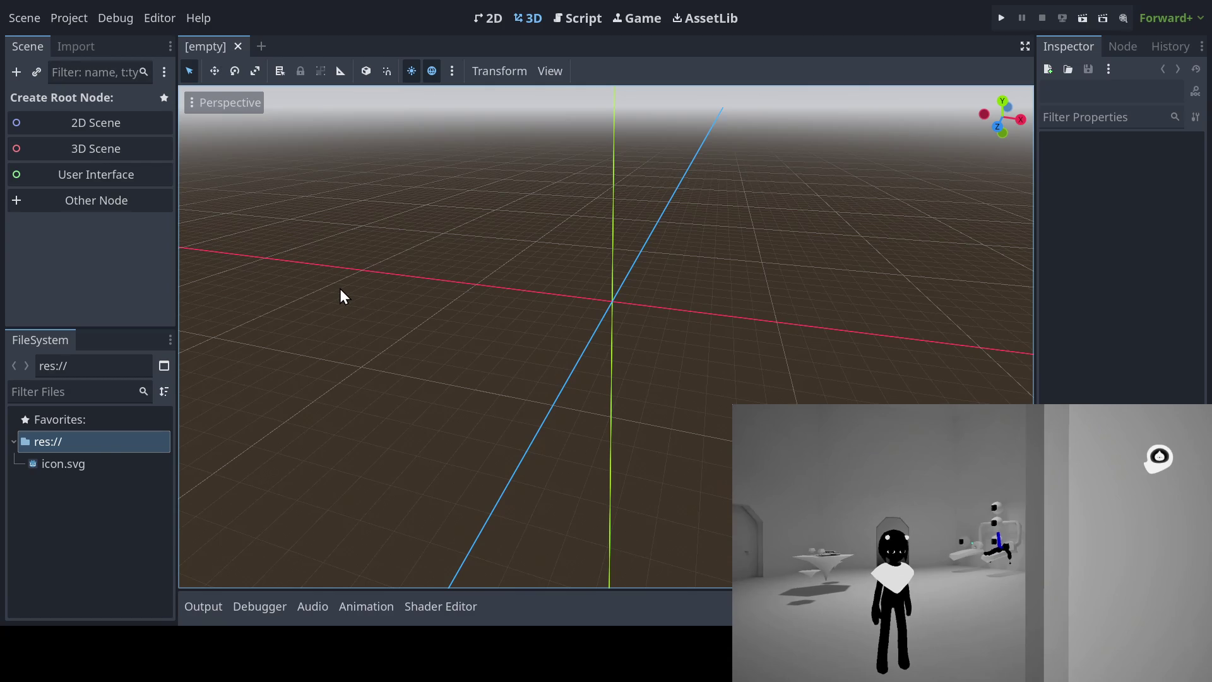
Step: Orbit and zoom the 3D viewport around the empty scene's origin and grid
mouse_move(644, 319)
left_mouse_down()
mouse_move(596, 320)
mouse_move(639, 338)
mouse_move(595, 353)
mouse_move(592, 331)
mouse_move(577, 333)
mouse_move(575, 359)
mouse_move(596, 360)
mouse_move(620, 353)
mouse_move(591, 336)
mouse_move(627, 324)
mouse_move(589, 341)
mouse_move(549, 324)
mouse_move(570, 322)
mouse_move(538, 340)
mouse_move(543, 371)
mouse_move(714, 325)
mouse_move(629, 328)
mouse_move(564, 346)
mouse_move(553, 370)
mouse_move(516, 370)
mouse_move(541, 362)
mouse_move(550, 333)
mouse_move(537, 343)
mouse_move(530, 267)
left_mouse_up()
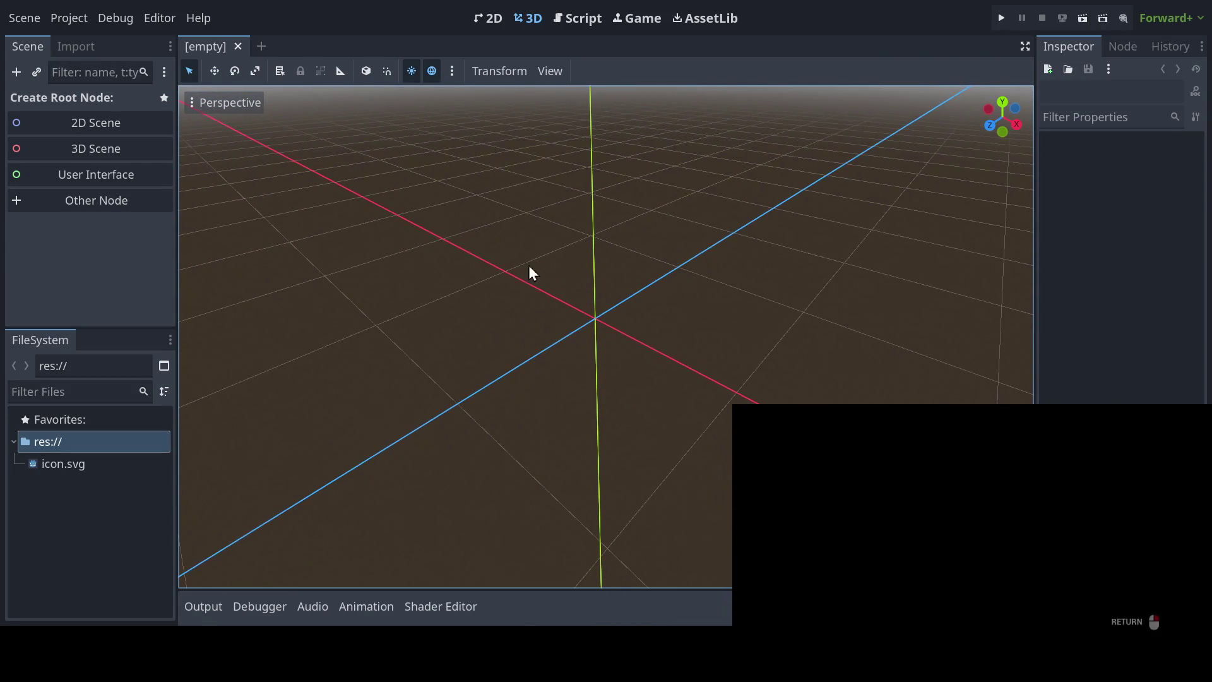
left_click_drag(515, 321, 492, 317)
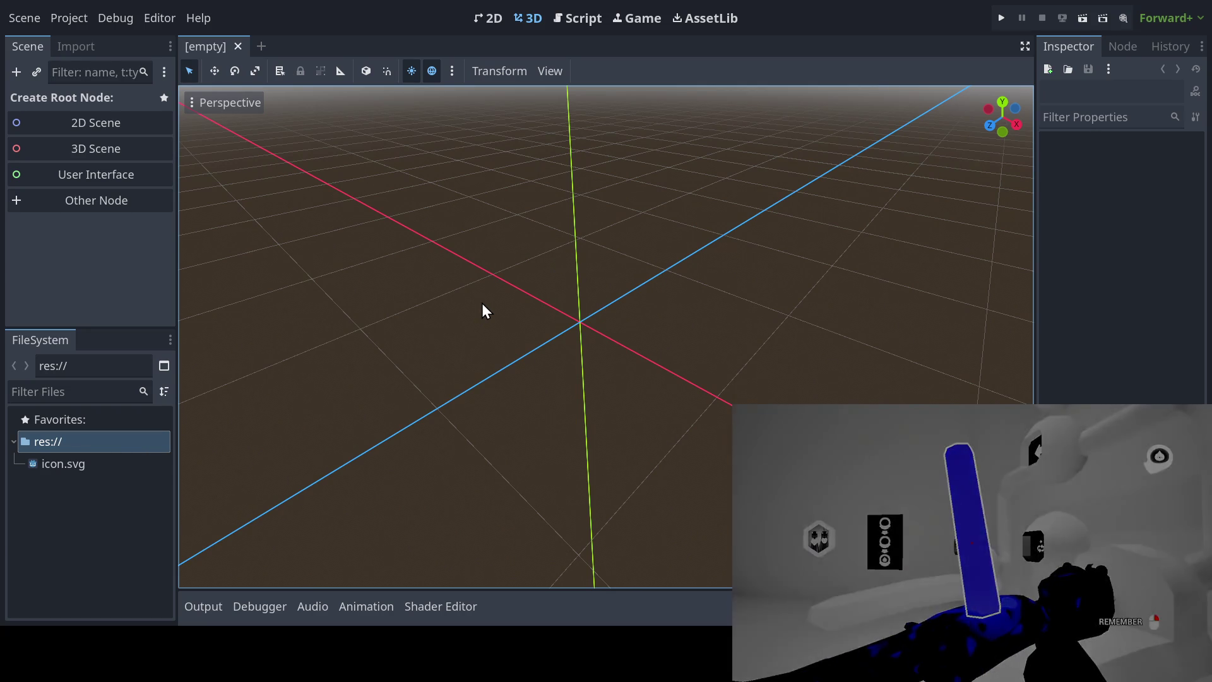
mouse_move(523, 283)
left_mouse_down()
mouse_move(479, 271)
mouse_move(500, 271)
mouse_move(476, 263)
mouse_move(506, 257)
mouse_move(490, 241)
mouse_move(491, 257)
mouse_move(470, 262)
left_mouse_up()
key("Return")
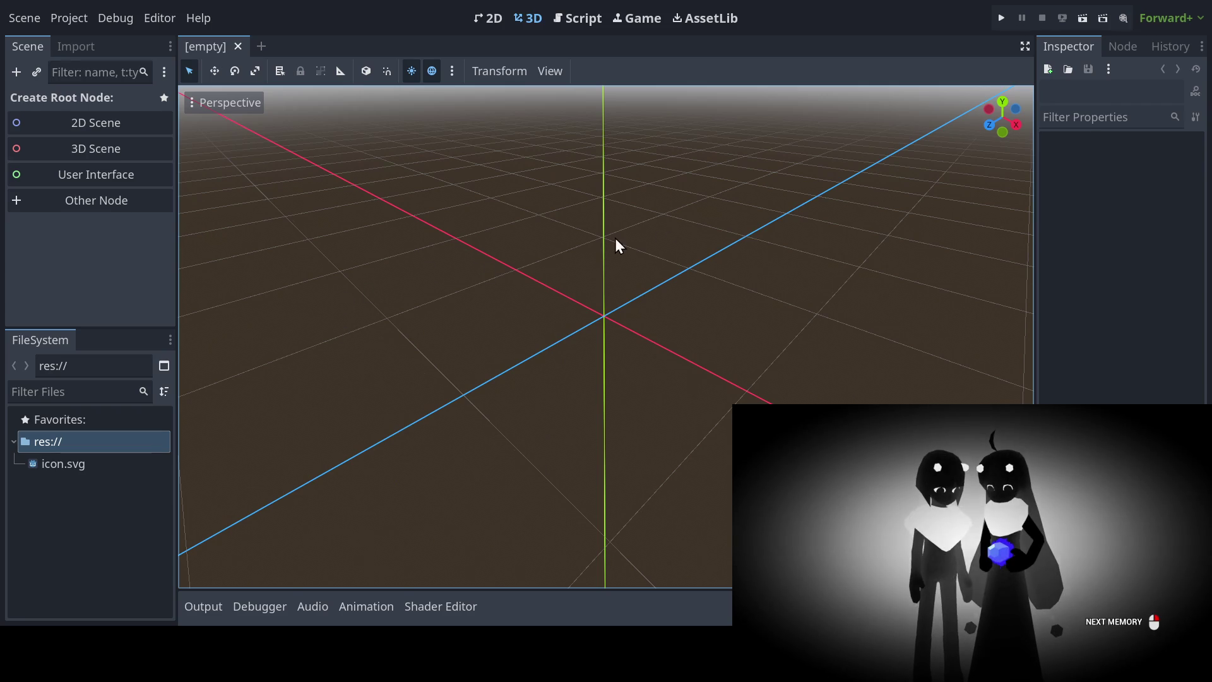
mouse_move(615, 237)
left_mouse_down()
mouse_move(641, 233)
mouse_move(636, 222)
mouse_move(639, 252)
mouse_move(770, 254)
mouse_move(665, 267)
mouse_move(672, 257)
mouse_move(658, 254)
mouse_move(638, 262)
mouse_move(654, 269)
mouse_move(636, 283)
left_mouse_up()
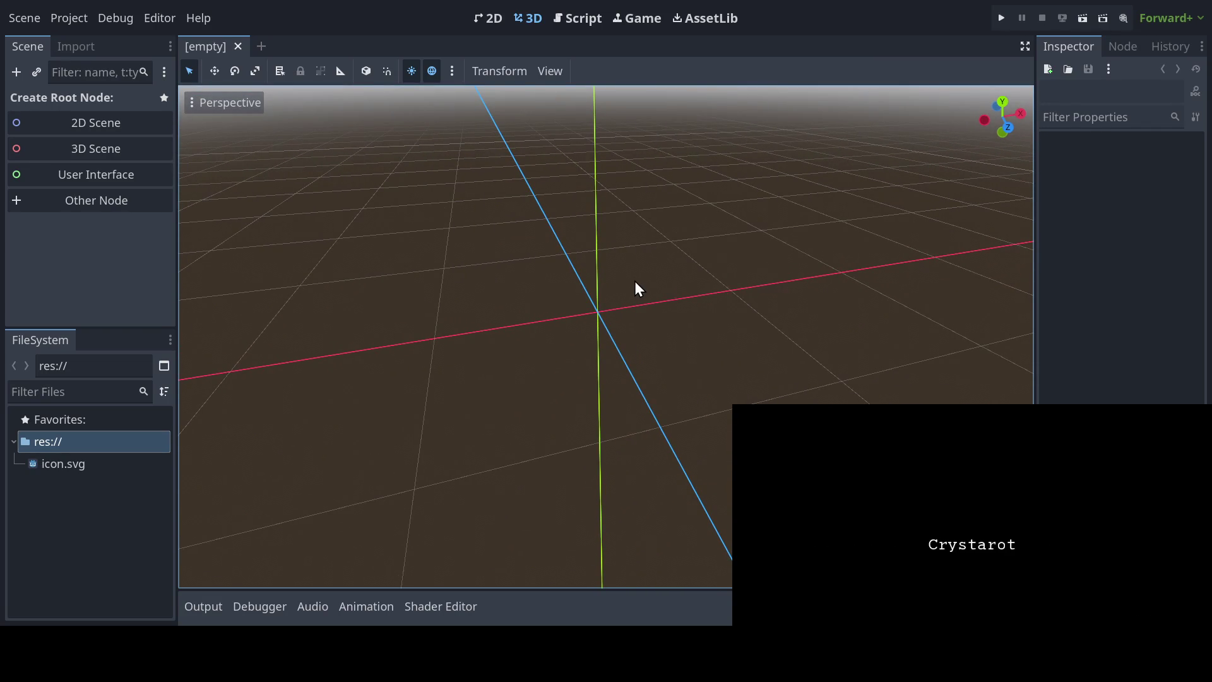
mouse_move(634, 282)
left_mouse_down()
mouse_move(601, 317)
mouse_move(675, 313)
mouse_move(562, 359)
mouse_move(567, 334)
mouse_move(577, 345)
left_mouse_up()
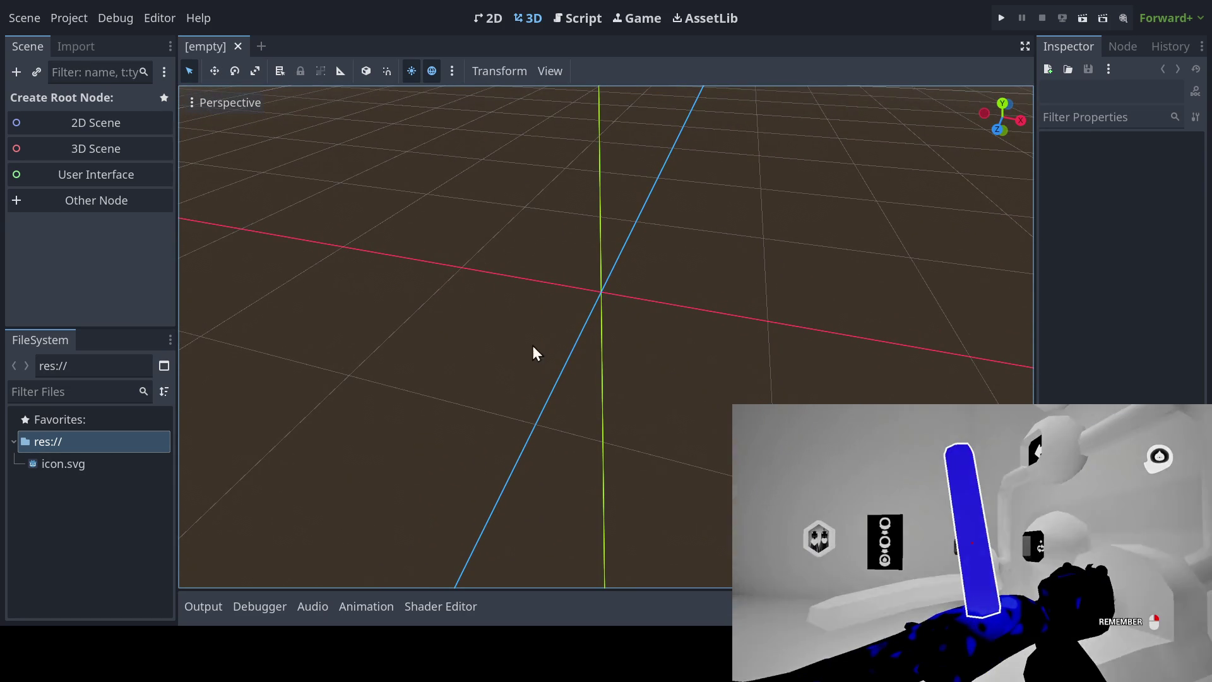
left_click_drag(489, 351, 493, 368)
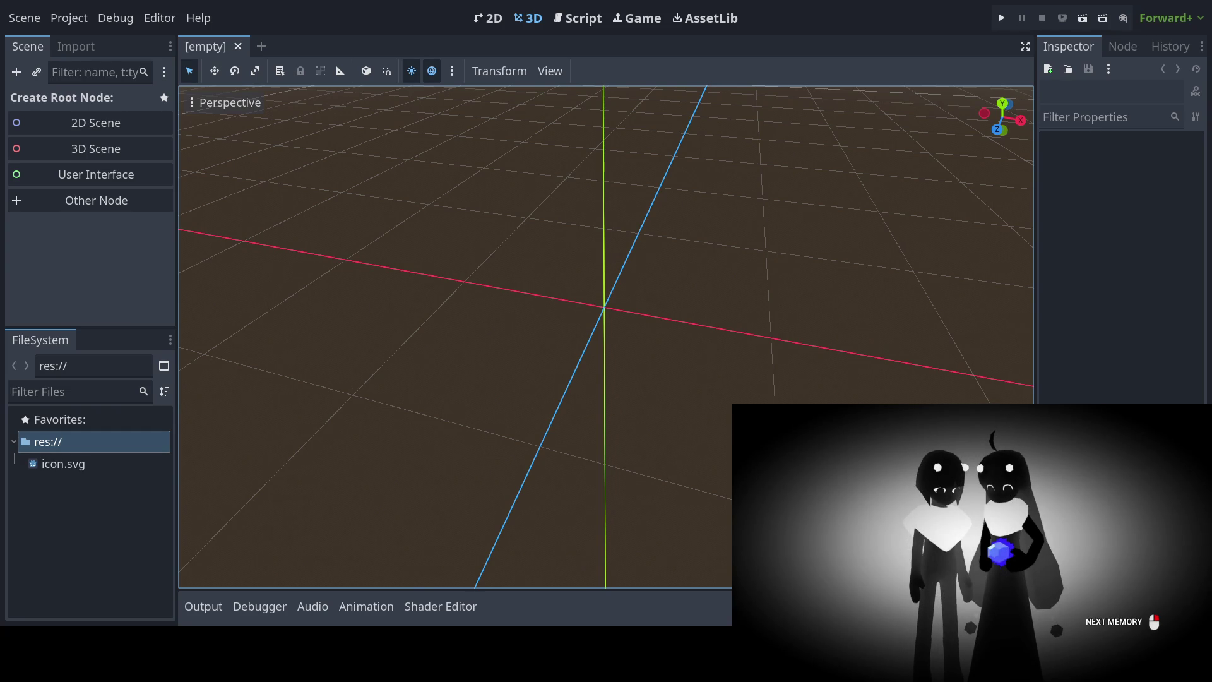
scroll(419, 255, "down", 3)
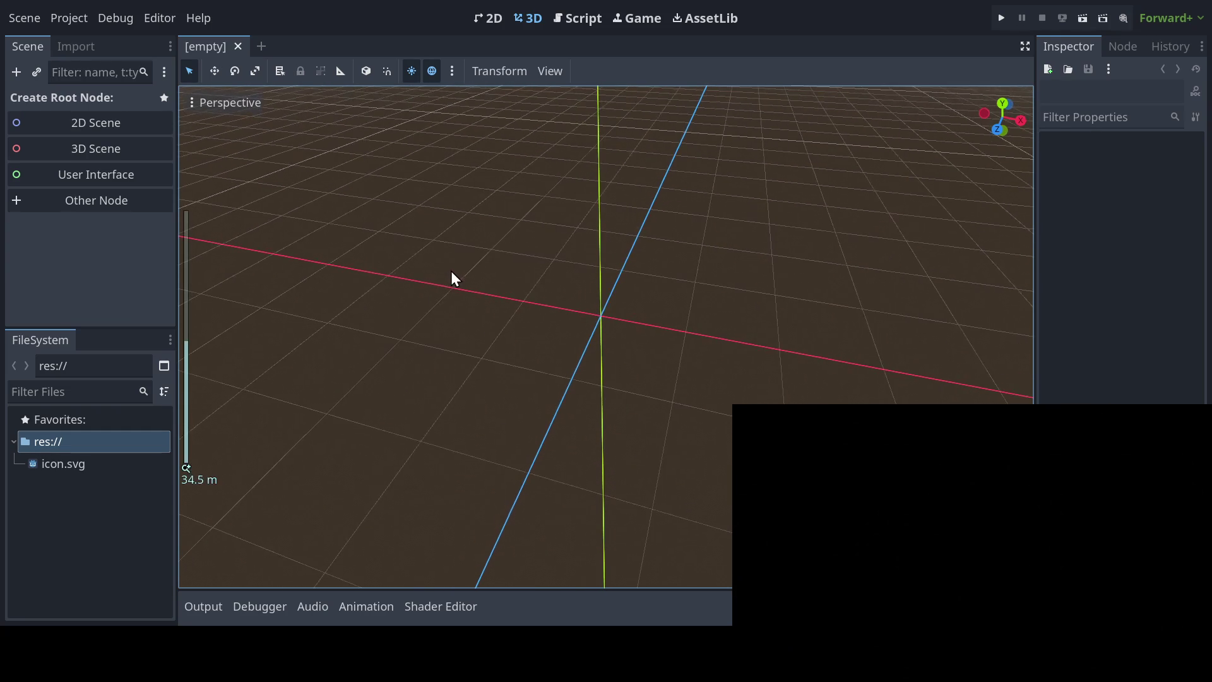
mouse_move(445, 284)
left_mouse_down()
mouse_move(502, 279)
mouse_move(528, 304)
mouse_move(483, 300)
mouse_move(494, 291)
mouse_move(476, 257)
mouse_move(552, 281)
mouse_move(528, 297)
left_mouse_up()
scroll(505, 268, "up", 5)
scroll(525, 272, "down", 2)
scroll(498, 281, "down", 5)
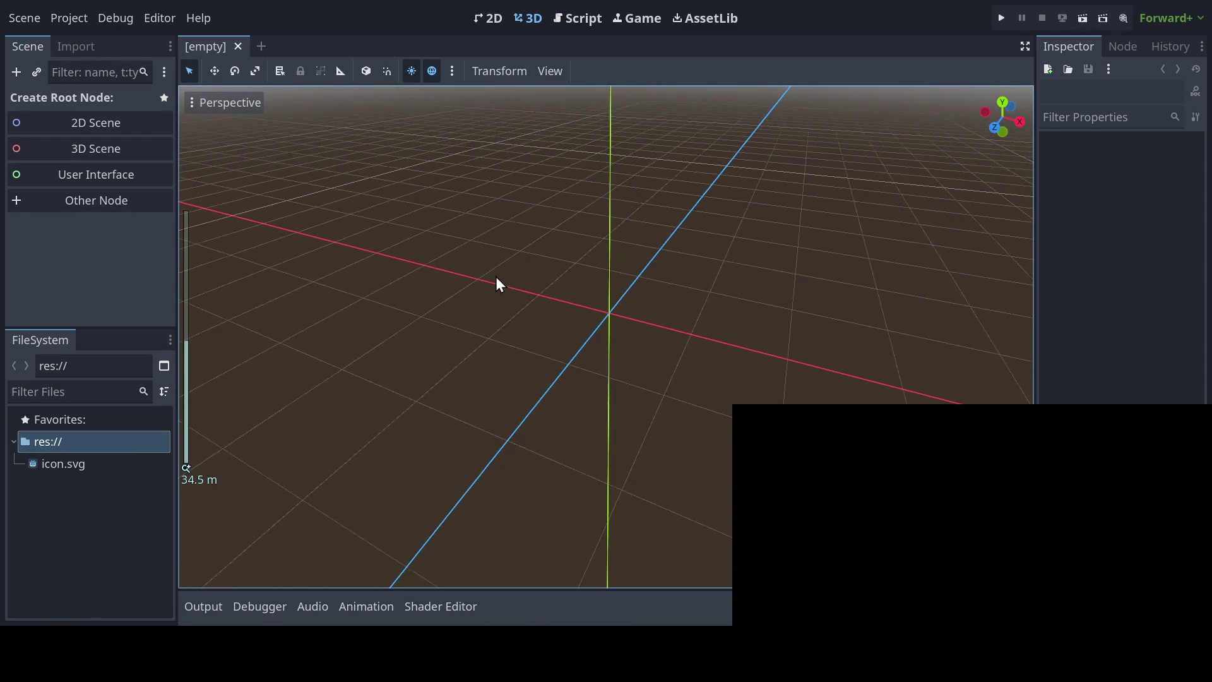
mouse_move(506, 256)
left_mouse_down()
mouse_move(494, 271)
mouse_move(464, 243)
left_mouse_up()
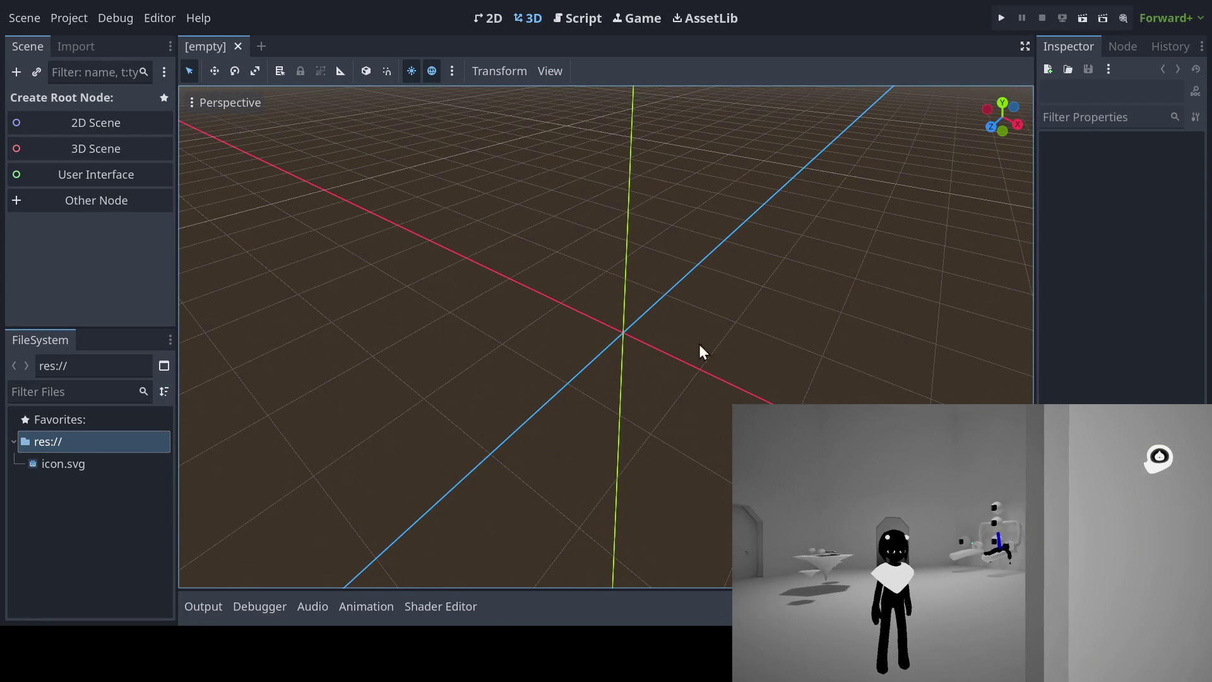
left_click_drag(736, 301, 704, 290)
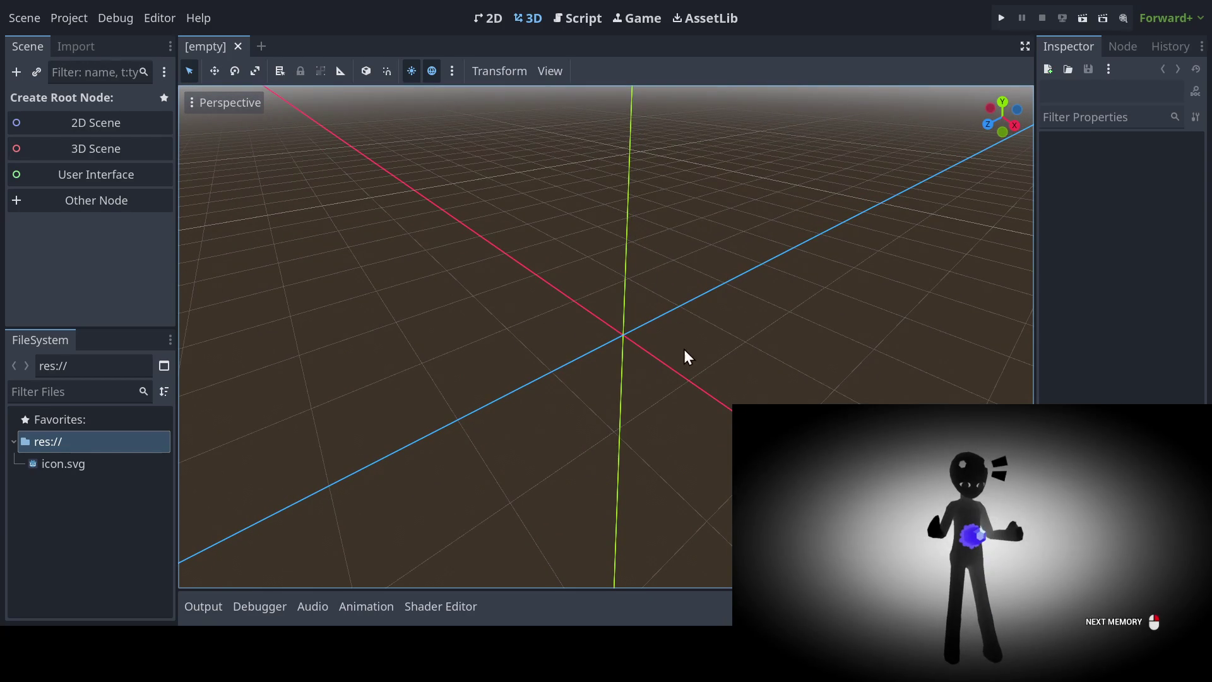
left_click_drag(684, 350, 697, 345)
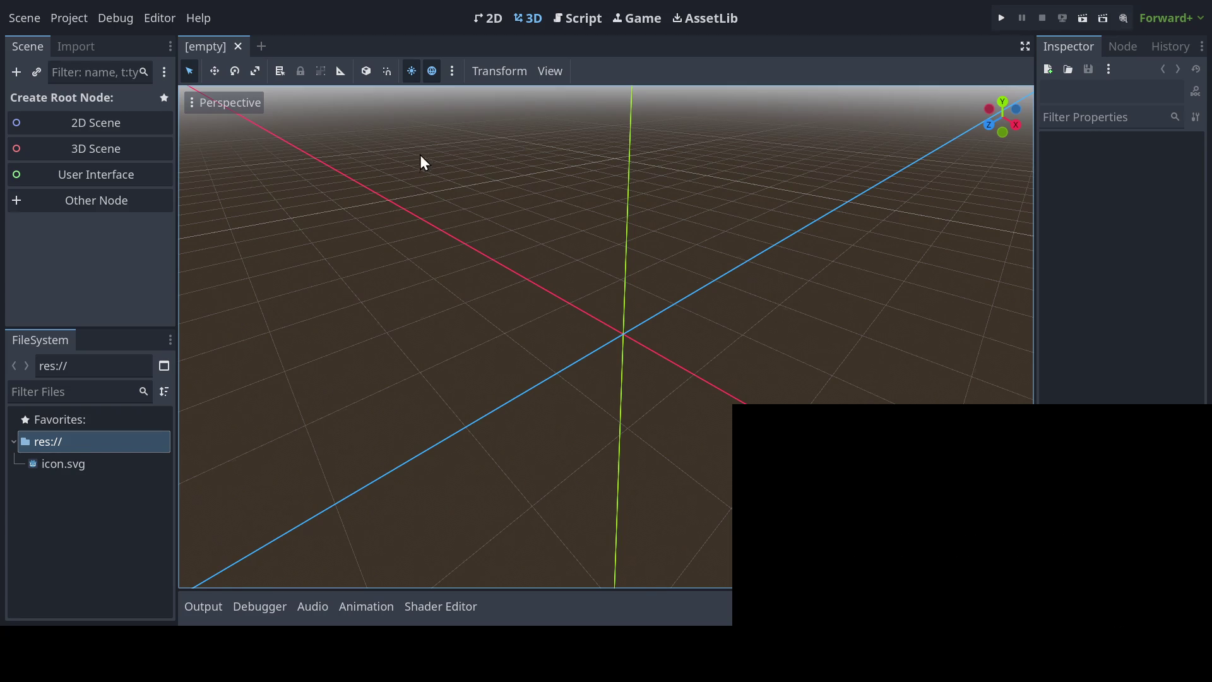
mouse_move(488, 270)
left_mouse_down()
mouse_move(479, 260)
mouse_move(489, 267)
left_mouse_up()
mouse_move(485, 268)
left_mouse_down()
mouse_move(519, 270)
mouse_move(460, 271)
mouse_move(563, 268)
mouse_move(491, 278)
left_mouse_up()
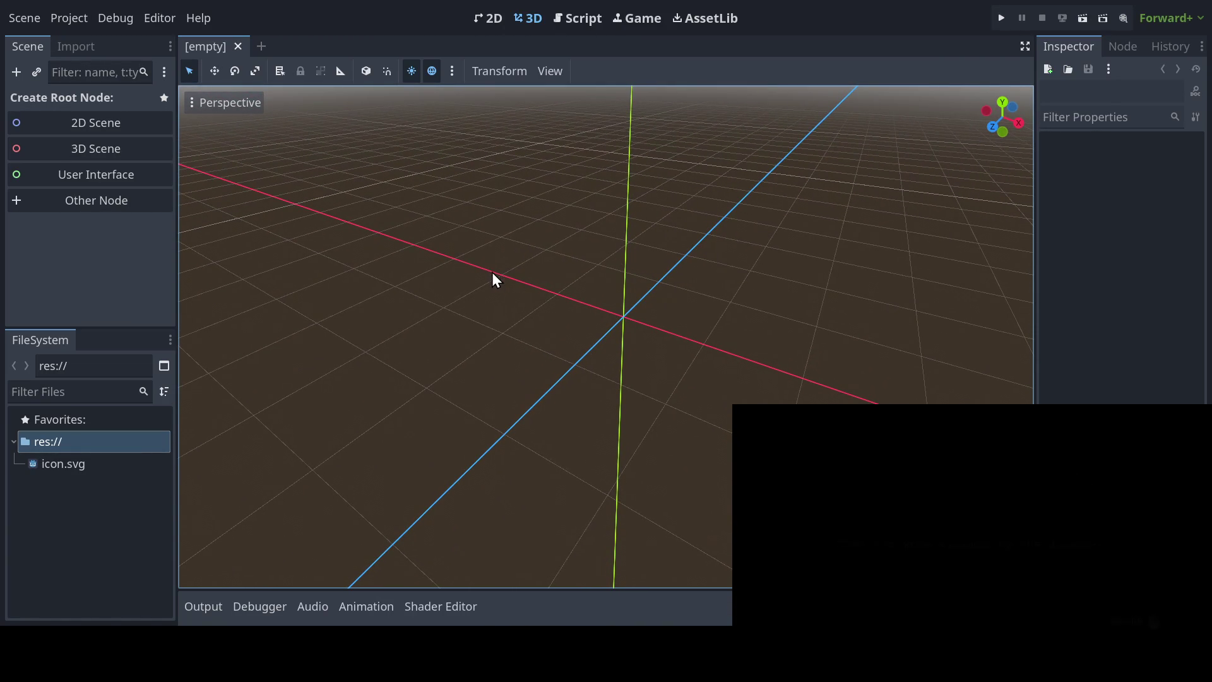
scroll(494, 276, "up", 4)
scroll(492, 269, "up", 2)
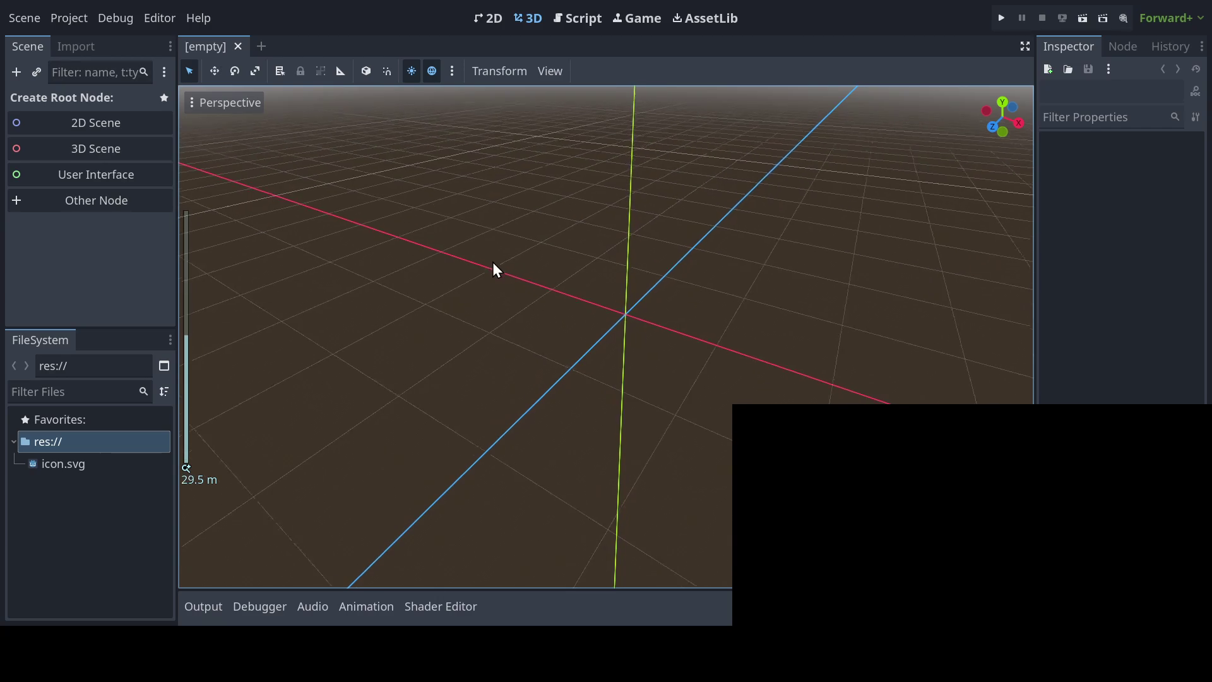
scroll(495, 284, "up", 2)
mouse_move(487, 292)
left_mouse_down()
mouse_move(473, 309)
mouse_move(418, 293)
mouse_move(509, 292)
mouse_move(395, 289)
mouse_move(513, 287)
mouse_move(481, 305)
left_mouse_up()
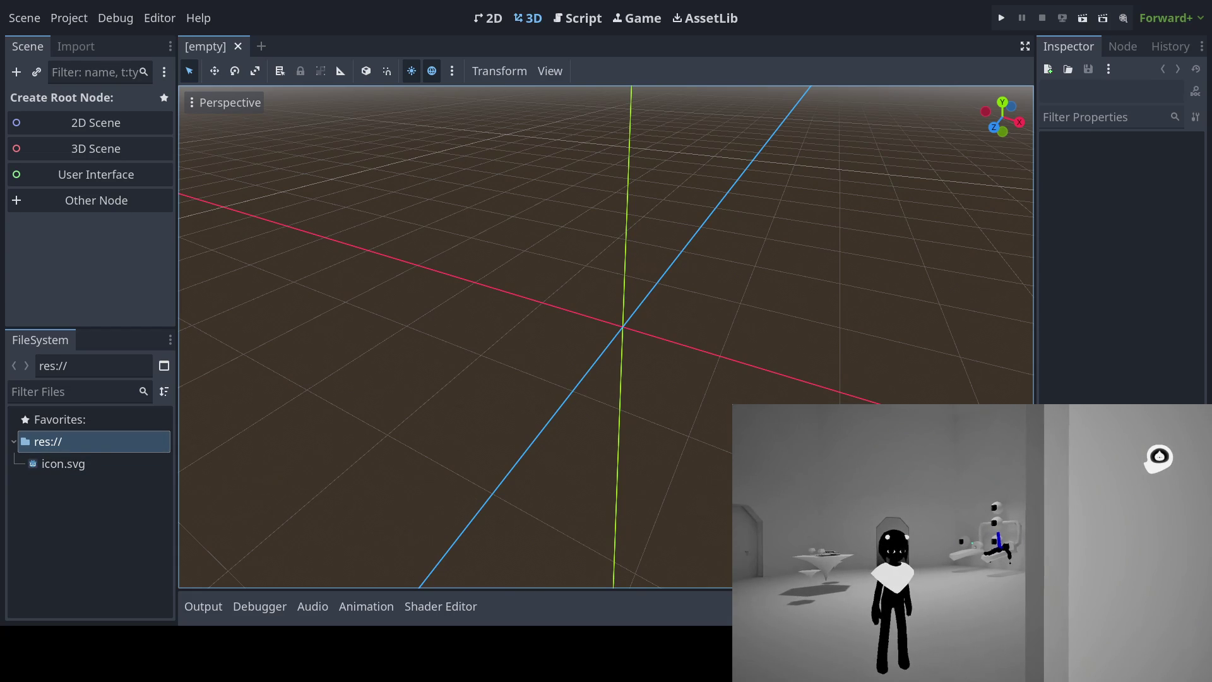
mouse_move(741, 315)
left_mouse_down()
mouse_move(683, 325)
mouse_move(678, 294)
mouse_move(845, 281)
mouse_move(806, 327)
mouse_move(765, 341)
mouse_move(737, 316)
mouse_move(766, 361)
mouse_move(749, 373)
mouse_move(816, 317)
mouse_move(742, 283)
left_mouse_up()
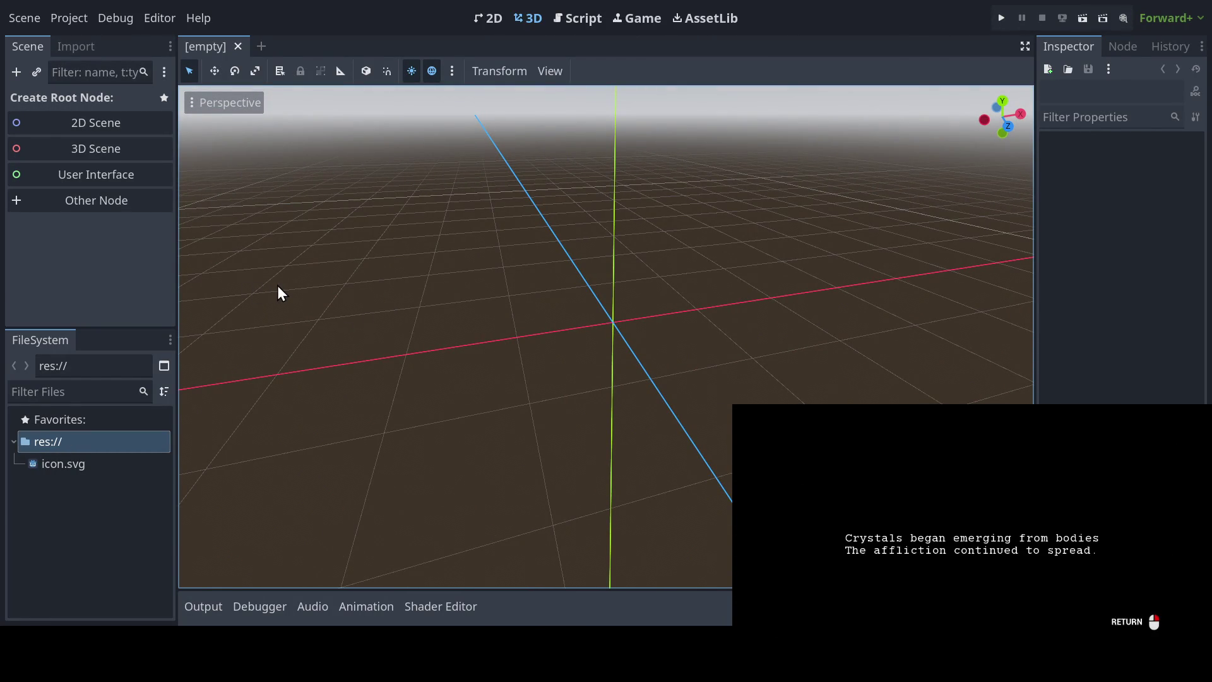
mouse_move(591, 320)
left_mouse_down()
mouse_move(605, 334)
mouse_move(667, 344)
mouse_move(615, 347)
mouse_move(628, 348)
left_mouse_up()
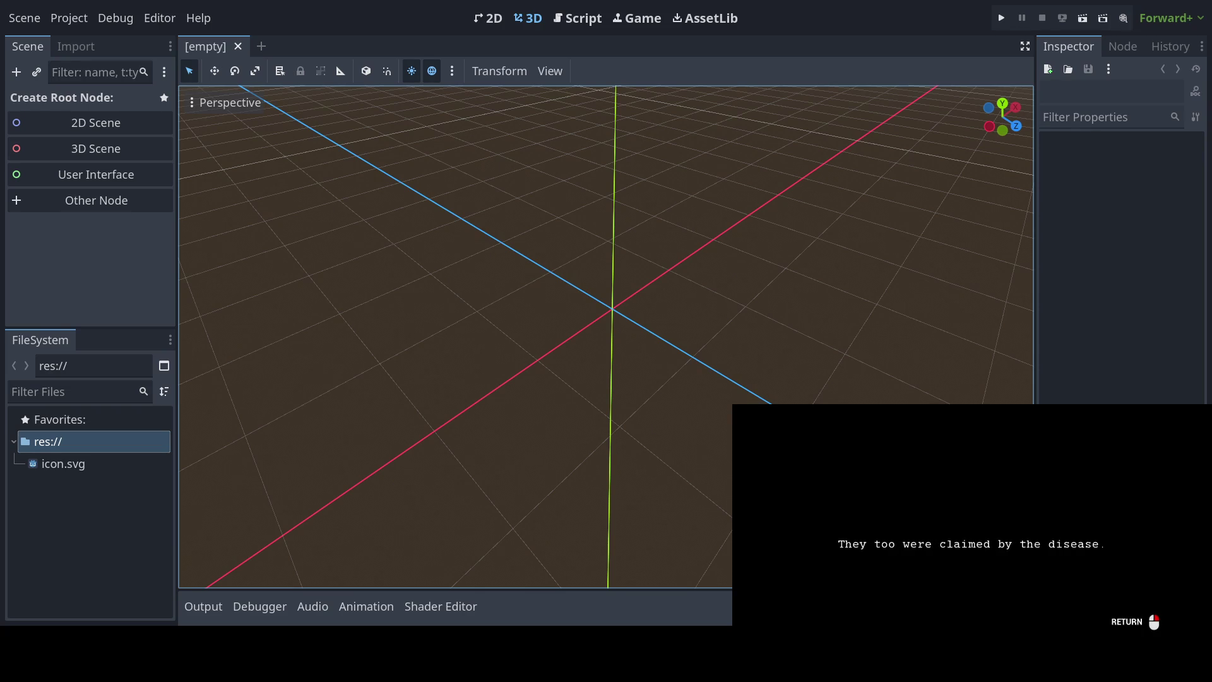
Step: Widen the Scene and FileSystem docks beside the 3D viewport
key("Return")
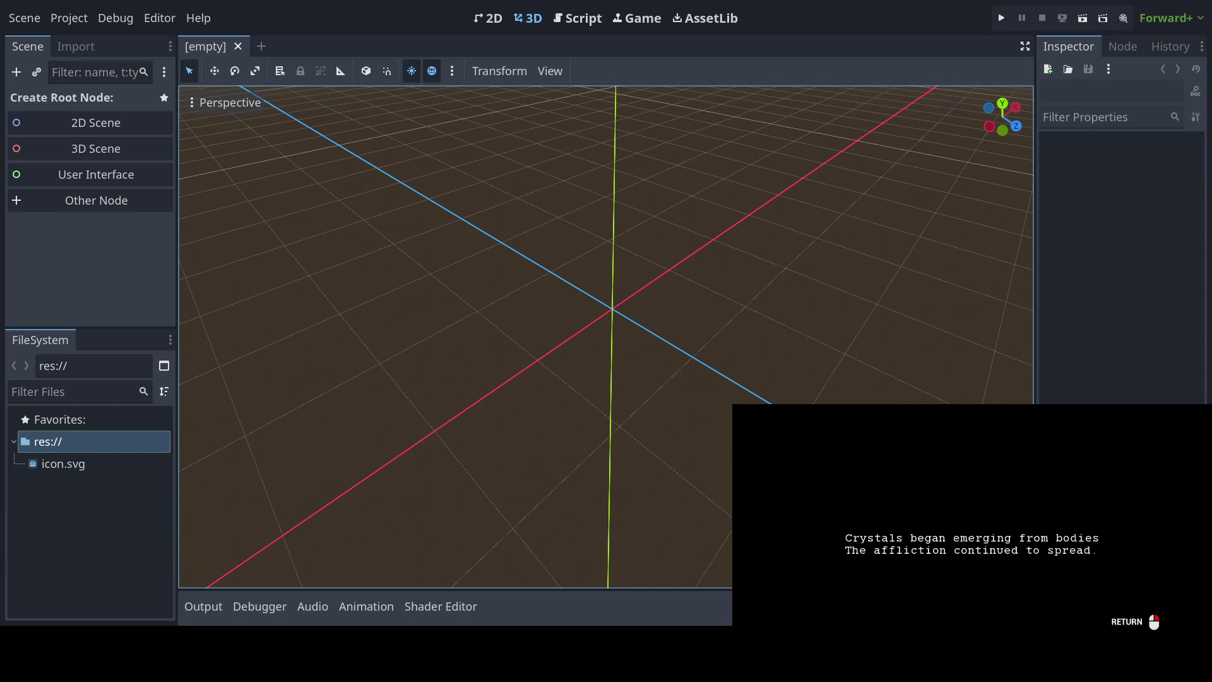
key("Return")
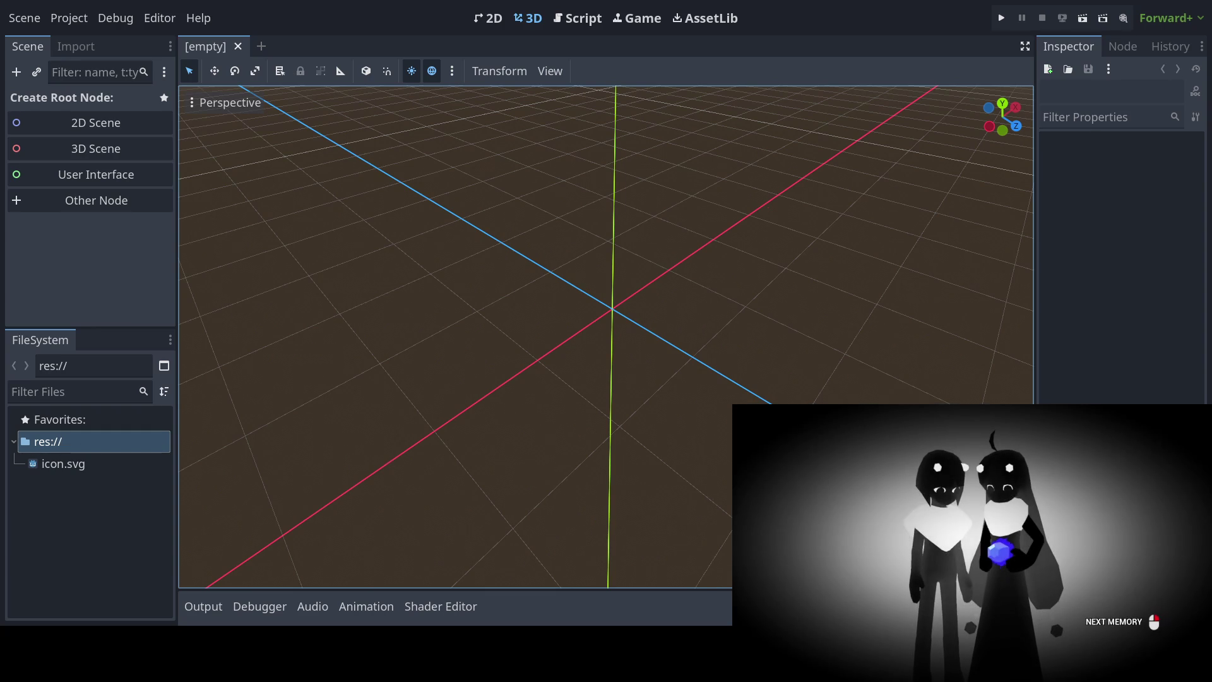
key("Return")
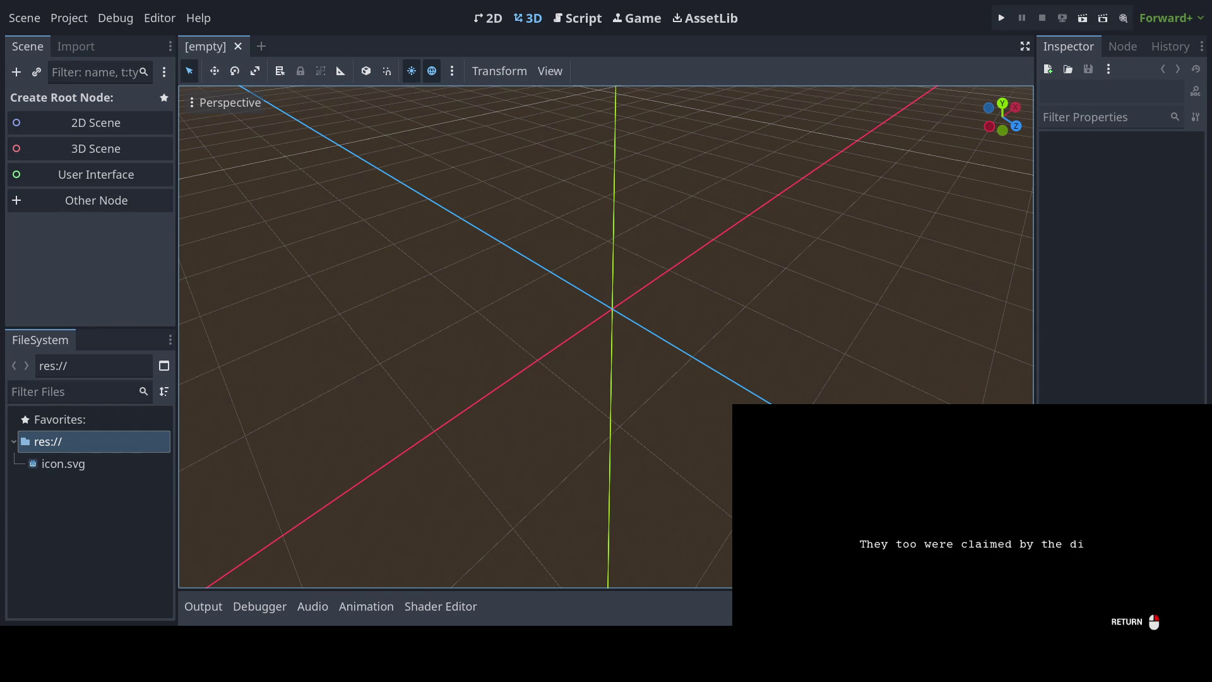
key("Return")
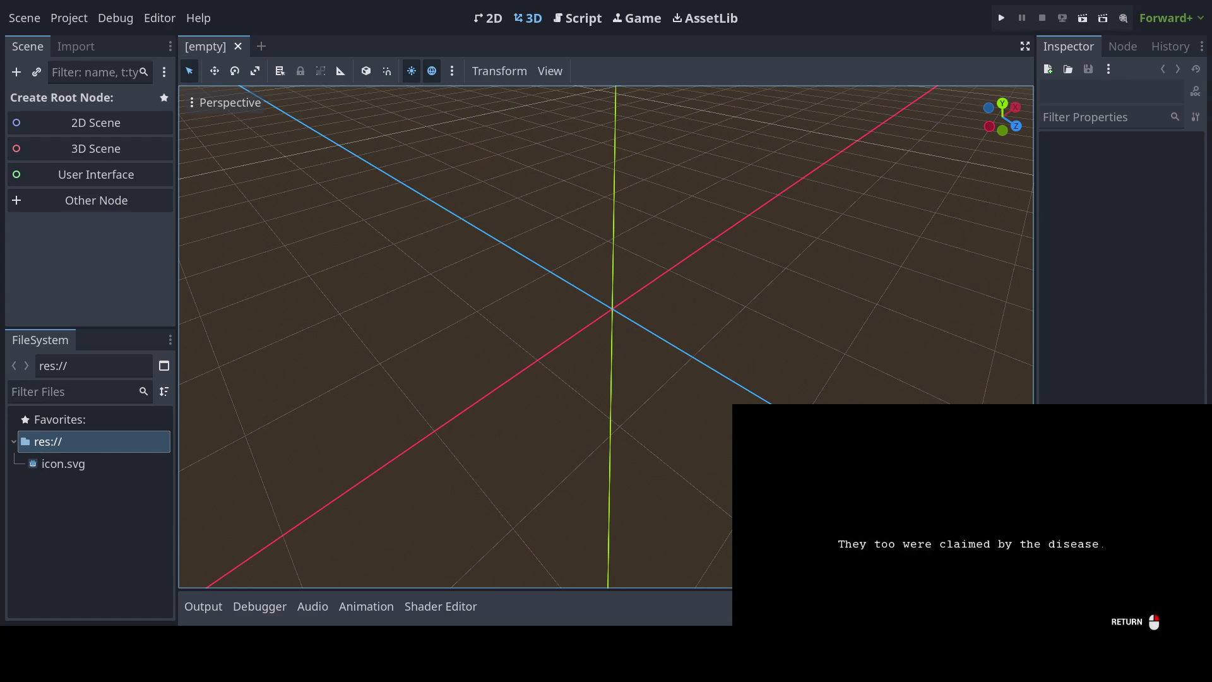
key("Return")
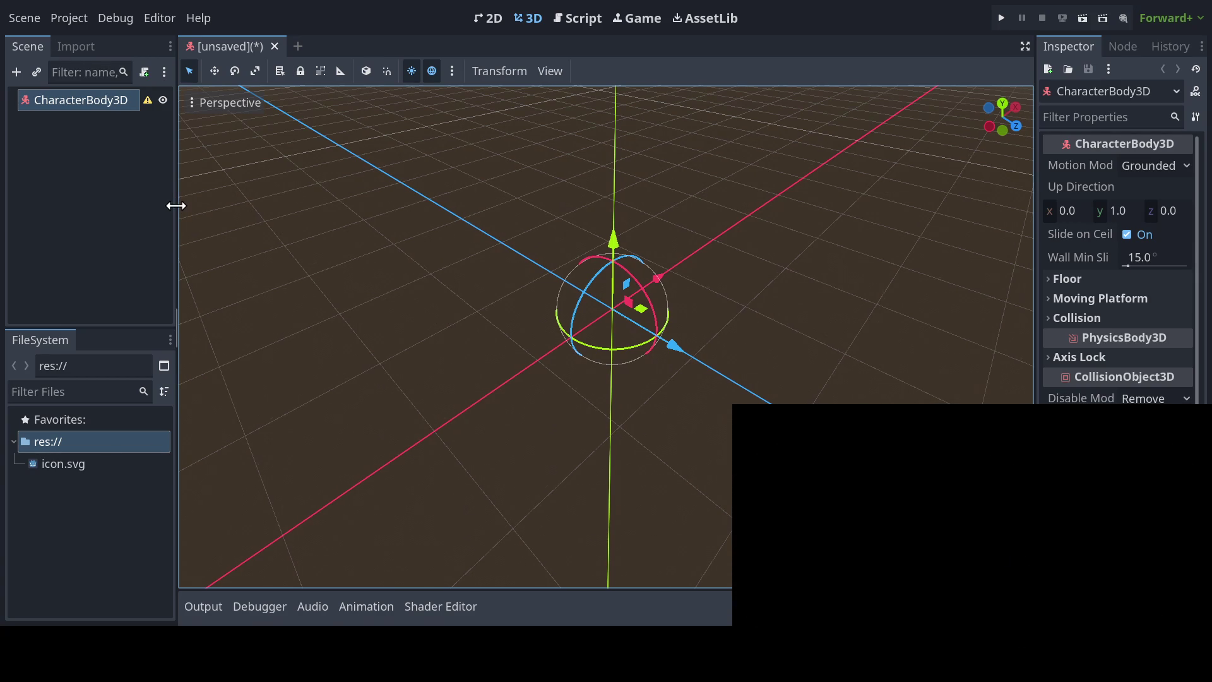
mouse_move(176, 206)
left_mouse_down()
mouse_move(230, 208)
mouse_move(208, 215)
left_mouse_up()
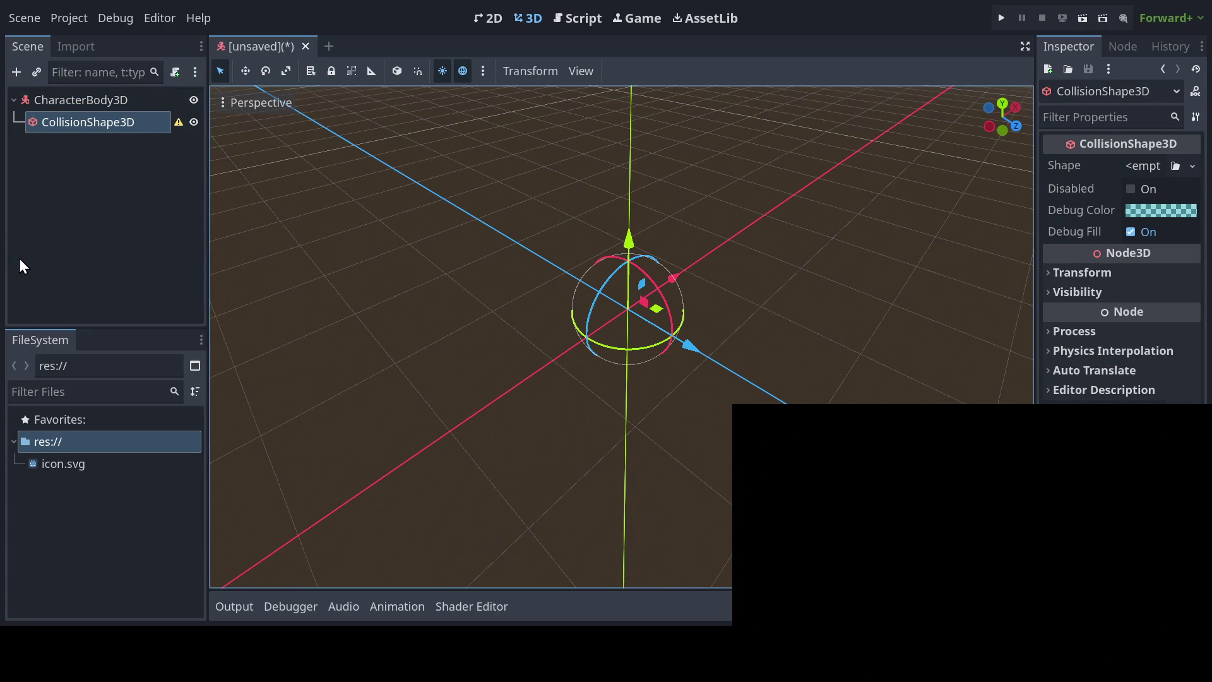
Step: Compare CharacterBody3D and its CollisionShape3D child in the Inspector, ending on CharacterBody3D
left_click(100, 104)
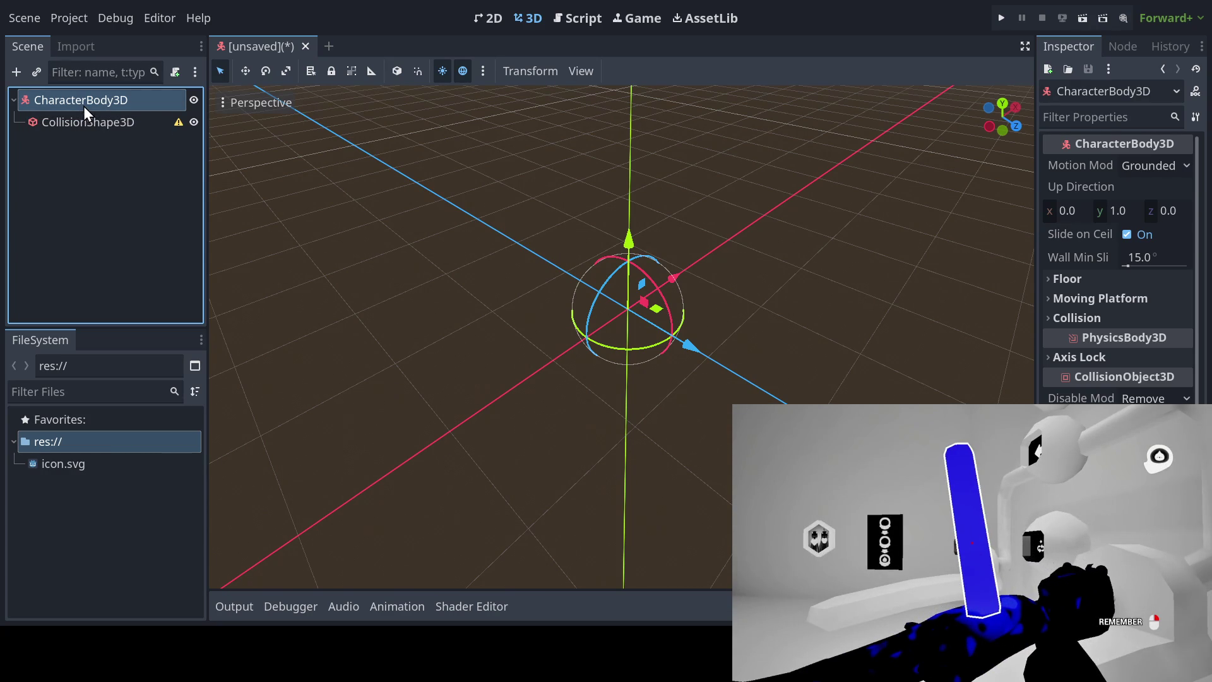
left_click(70, 124)
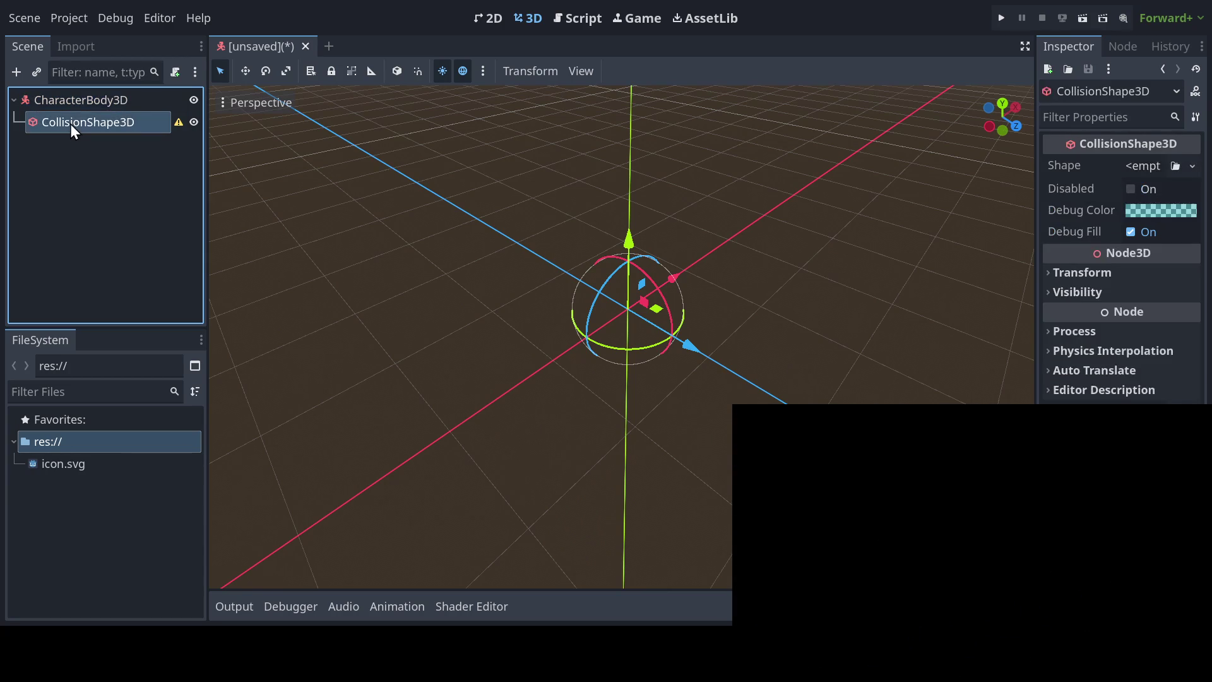
left_click(74, 104)
left_click(79, 117)
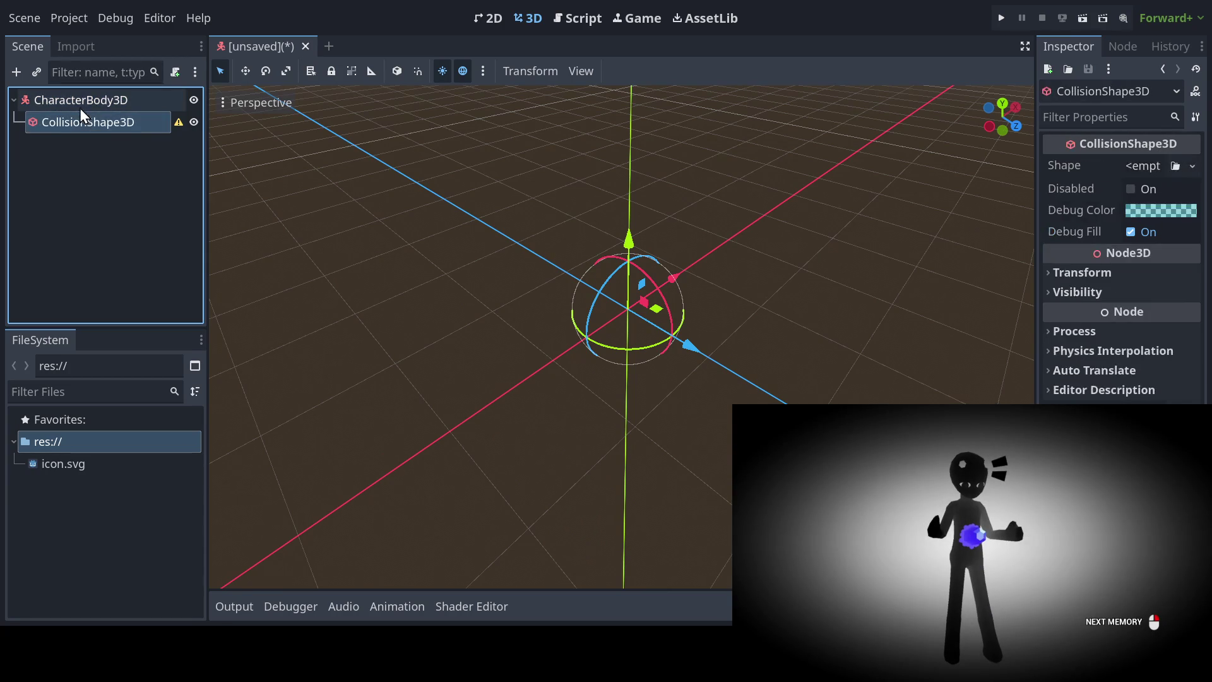
left_click(80, 107)
left_click(80, 117)
left_click(82, 104)
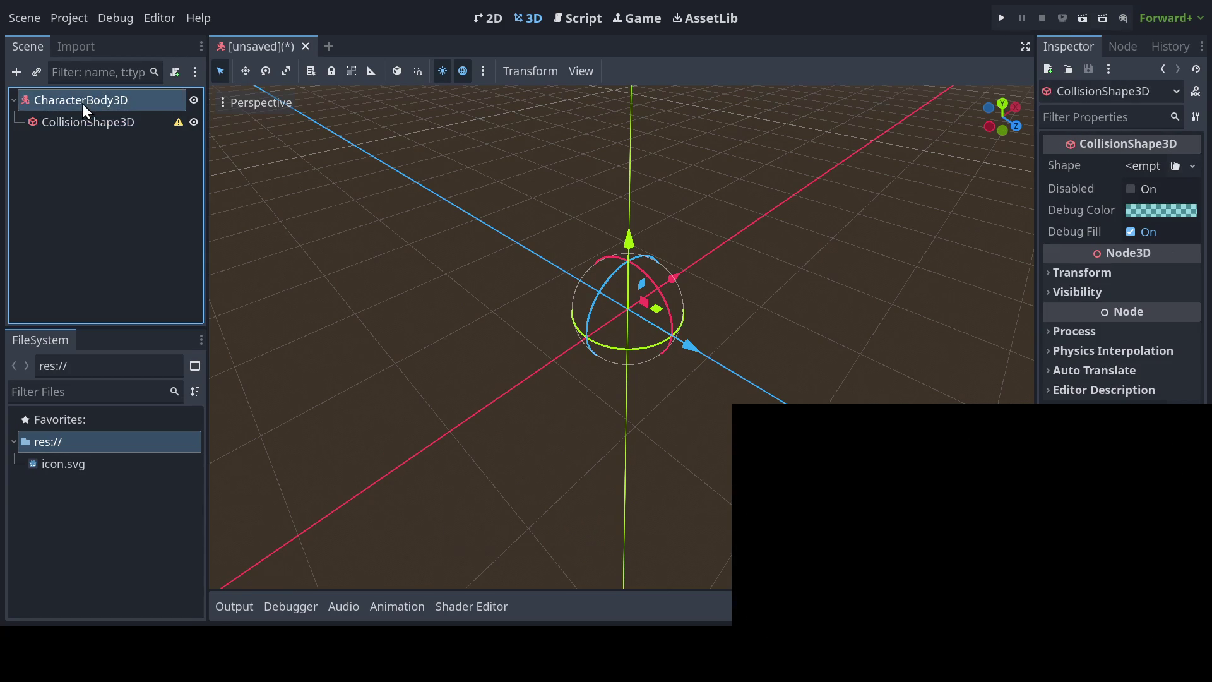
left_click(81, 120)
left_click(81, 109)
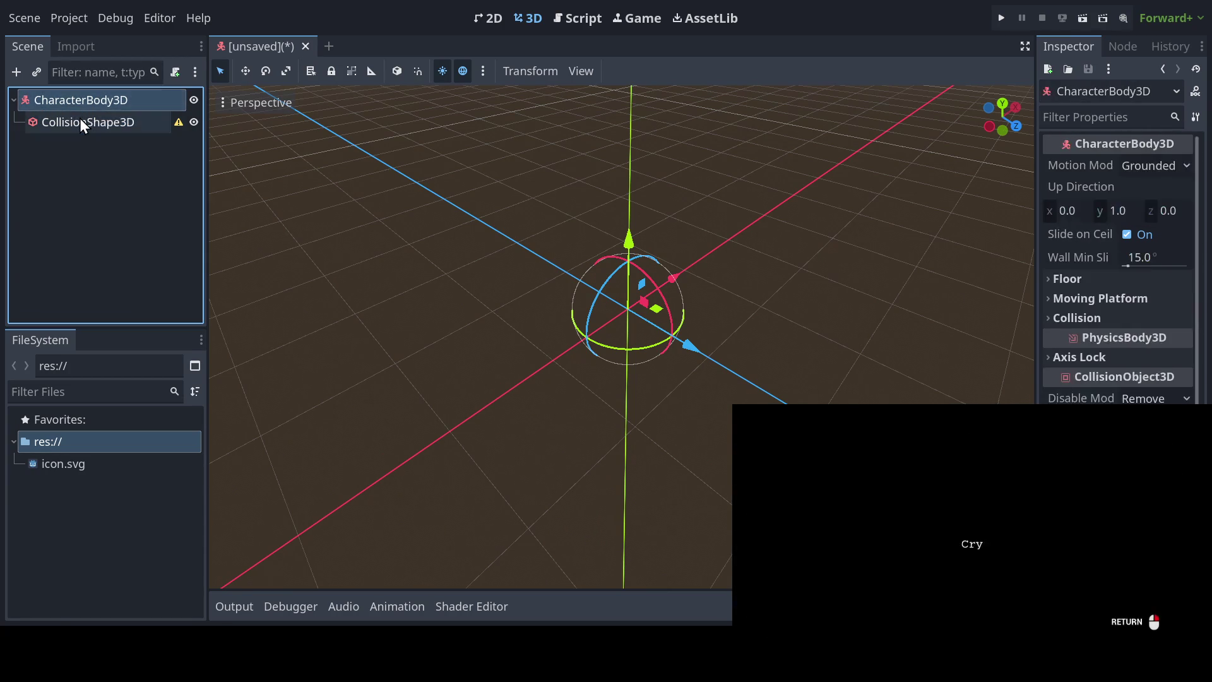
left_click(79, 119)
left_click(74, 108)
left_click(75, 117)
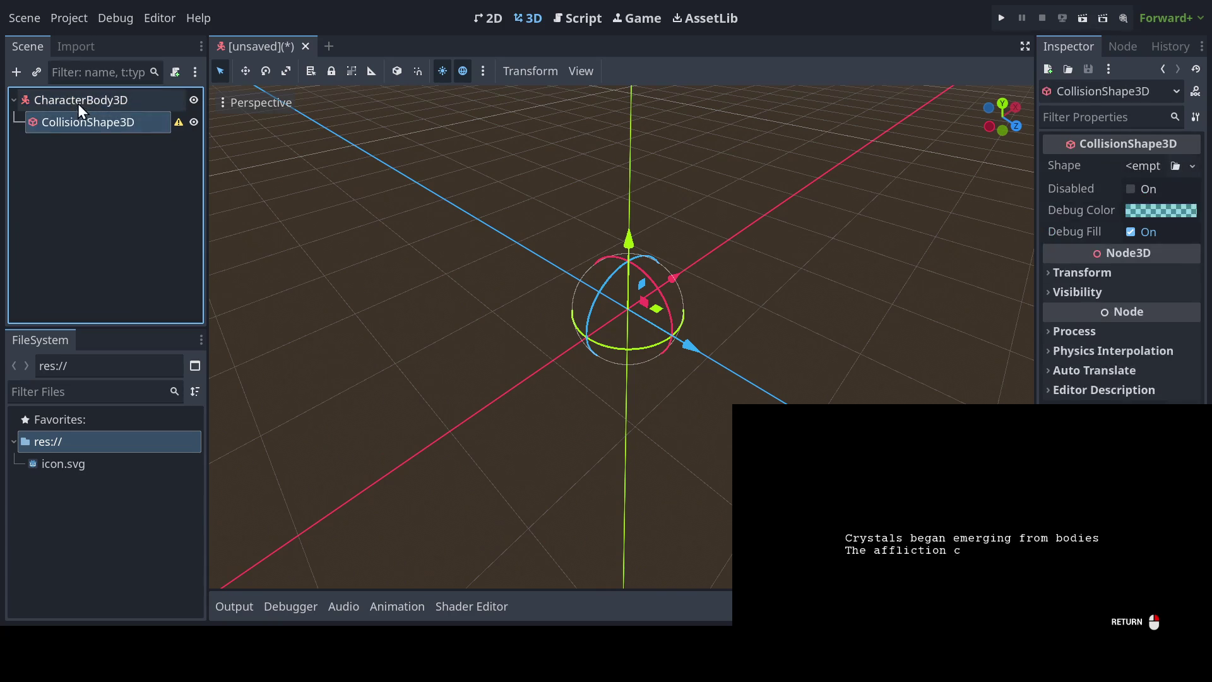
left_click(78, 103)
left_click(56, 125)
left_click(65, 105)
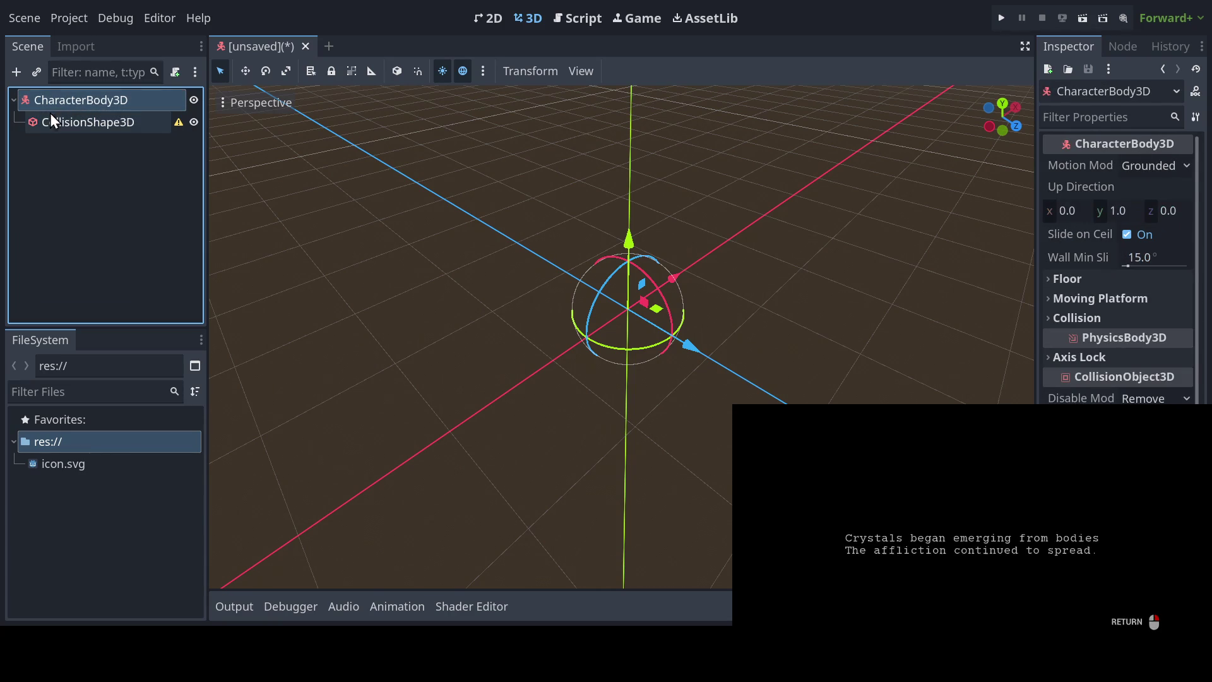
Step: Add a Node3D containing a nested Node3D with a Camera3D under CharacterBody3D
left_click(15, 77)
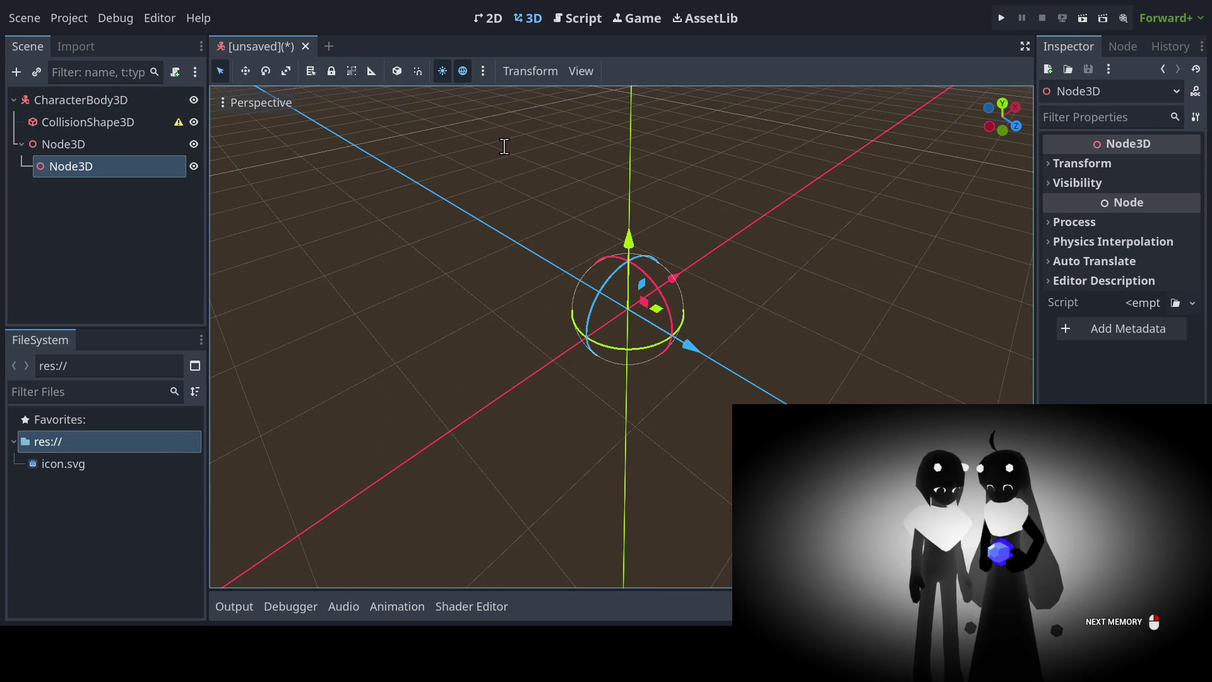
key("Return")
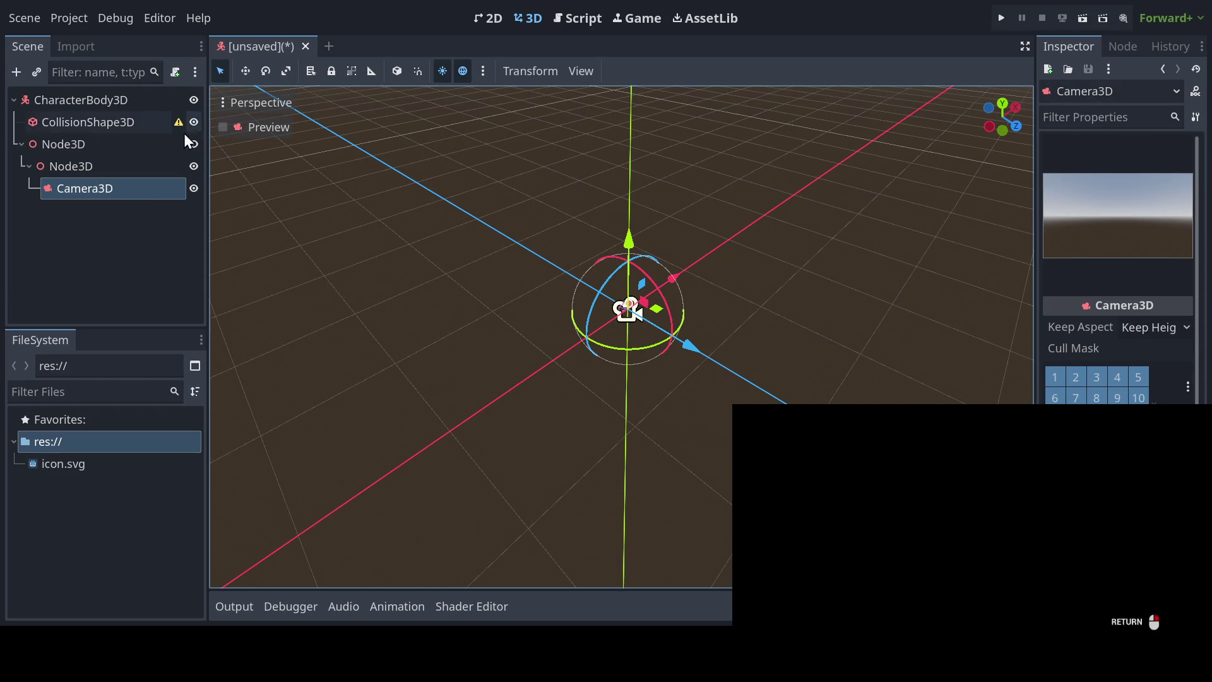
left_click(138, 117)
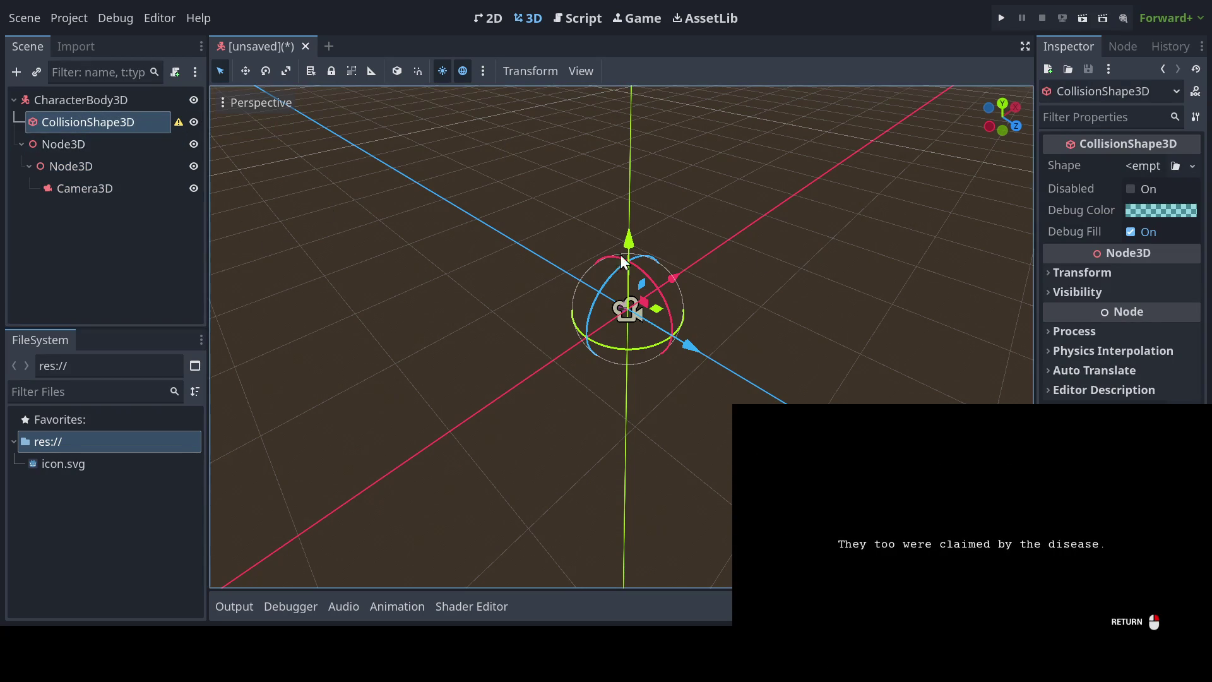
Step: Widen the Inspector, zoom the viewport out, and open CollisionShape3D's empty Shape field
mouse_move(1035, 231)
left_mouse_down()
mouse_move(901, 230)
mouse_move(939, 220)
left_mouse_up()
scroll(754, 286, "down", 3)
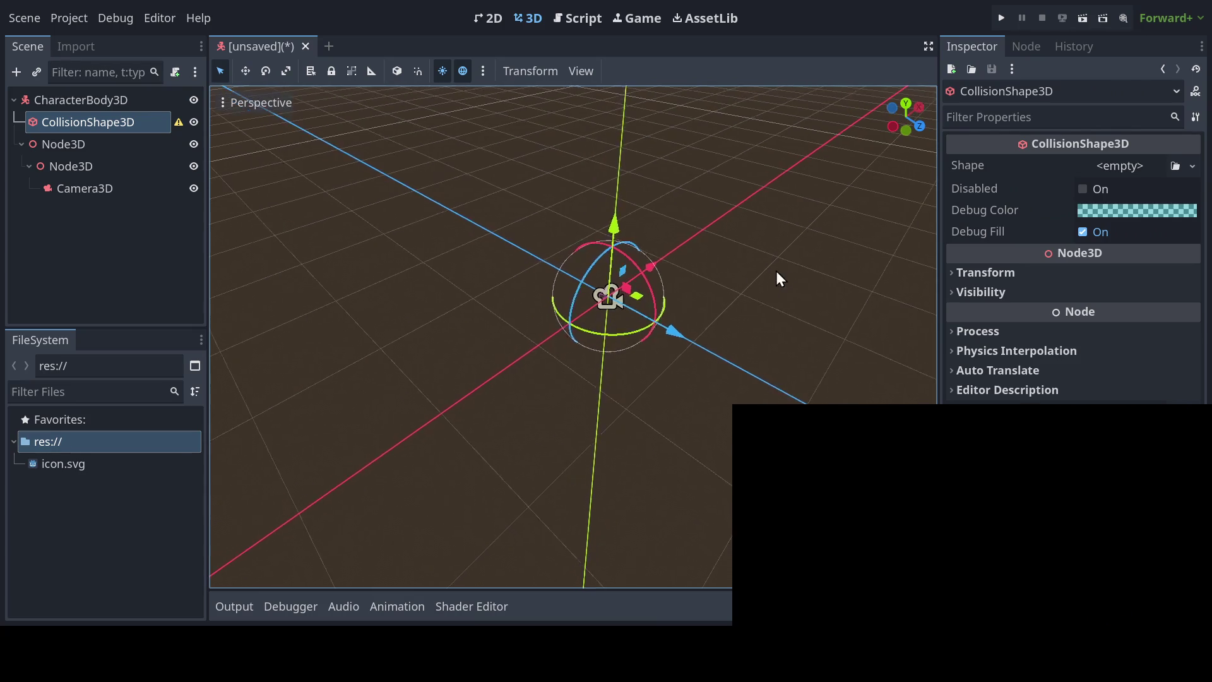
scroll(664, 330, "down", 3)
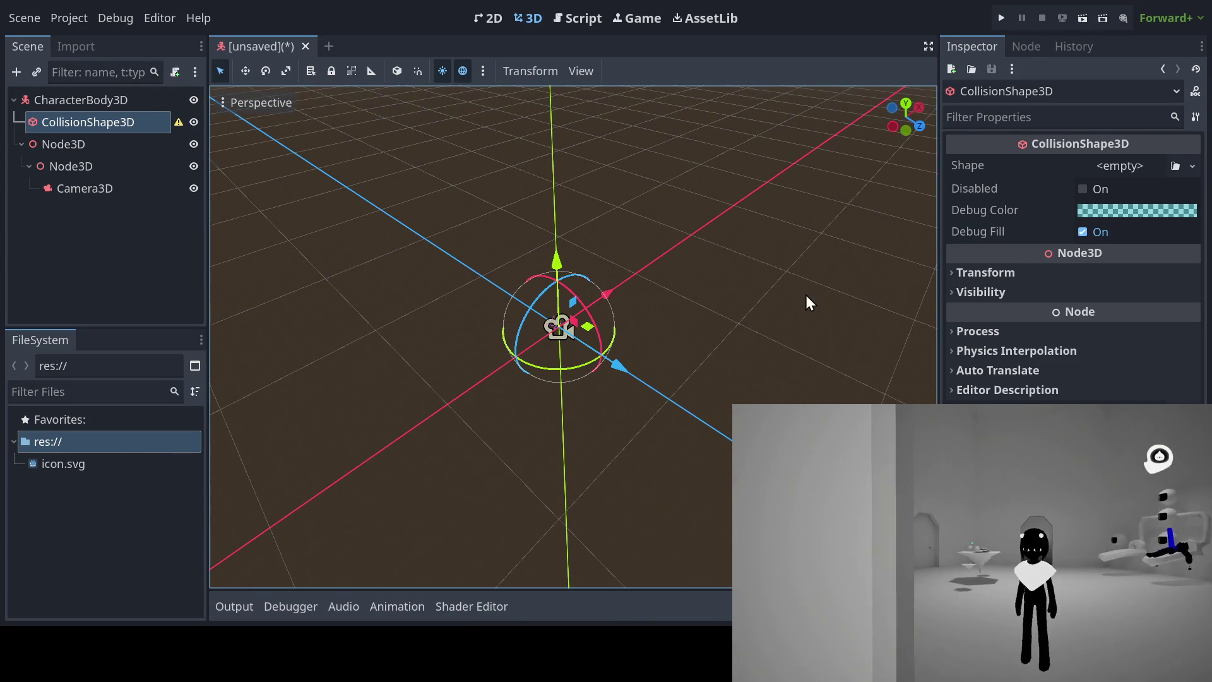
left_click(1117, 166)
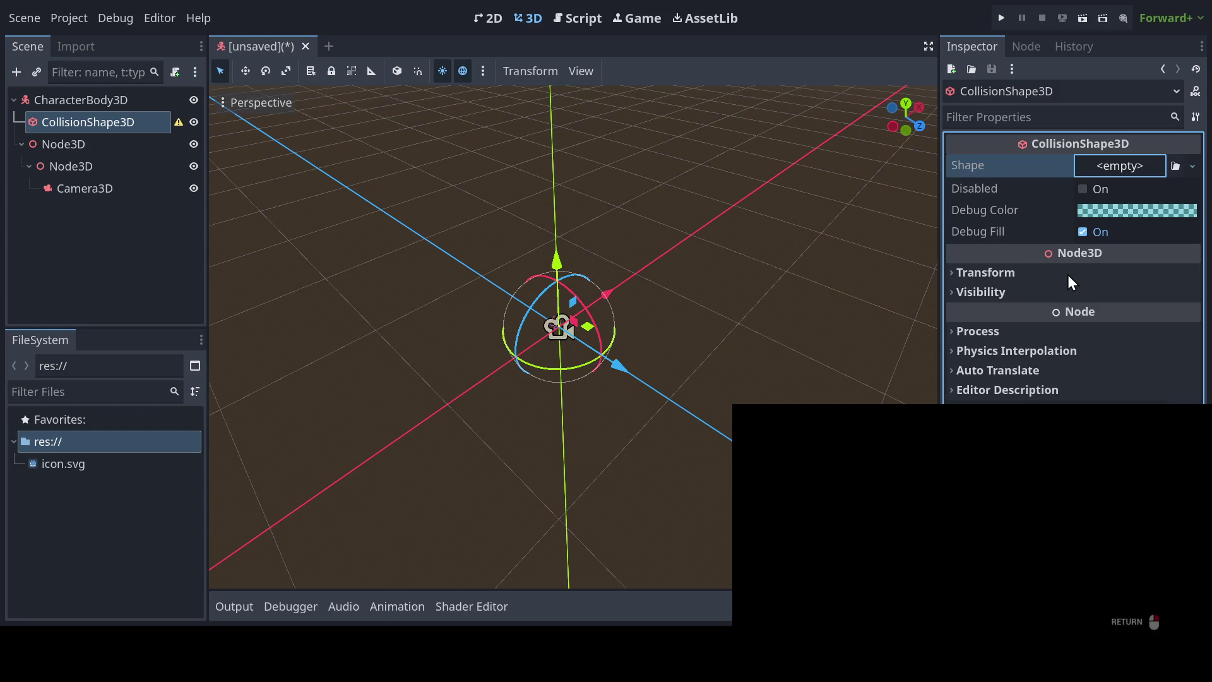
Step: Assign a new CapsuleShape3D as the collision shape and orbit to view the capsule
key("Return")
scroll(528, 319, "up", 5)
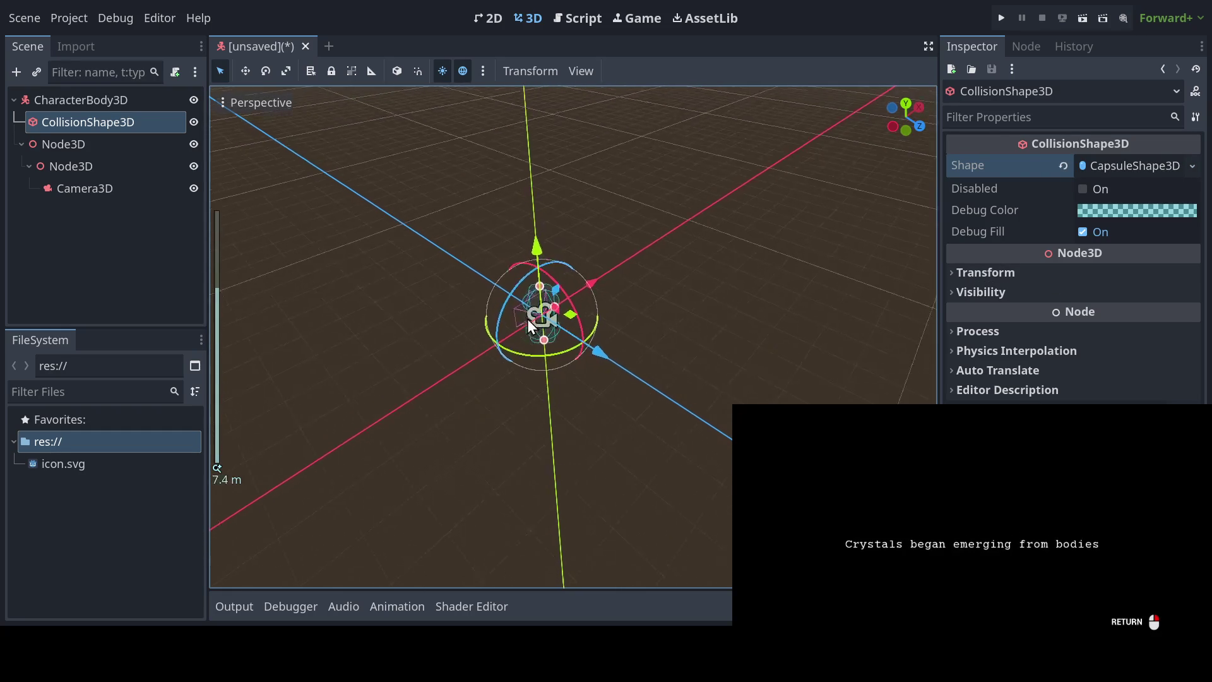
mouse_move(561, 325)
left_mouse_down()
mouse_move(577, 350)
mouse_move(549, 320)
left_mouse_up()
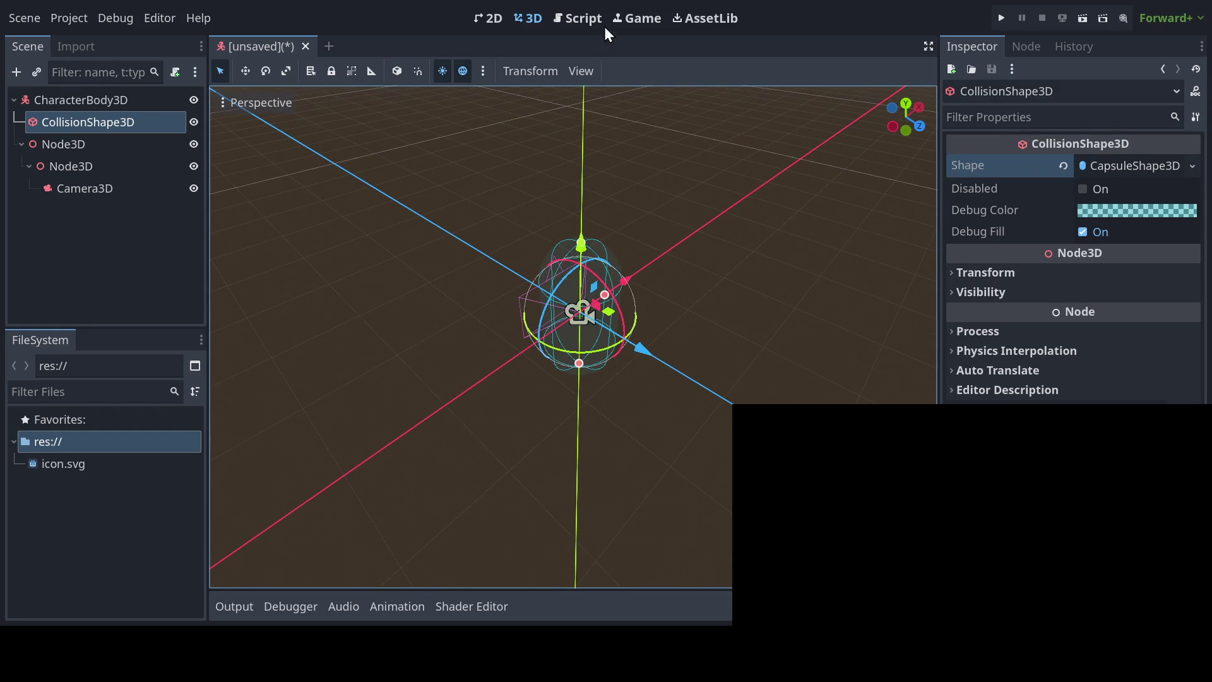
mouse_move(668, 230)
left_mouse_down()
mouse_move(664, 296)
mouse_move(662, 278)
left_mouse_up()
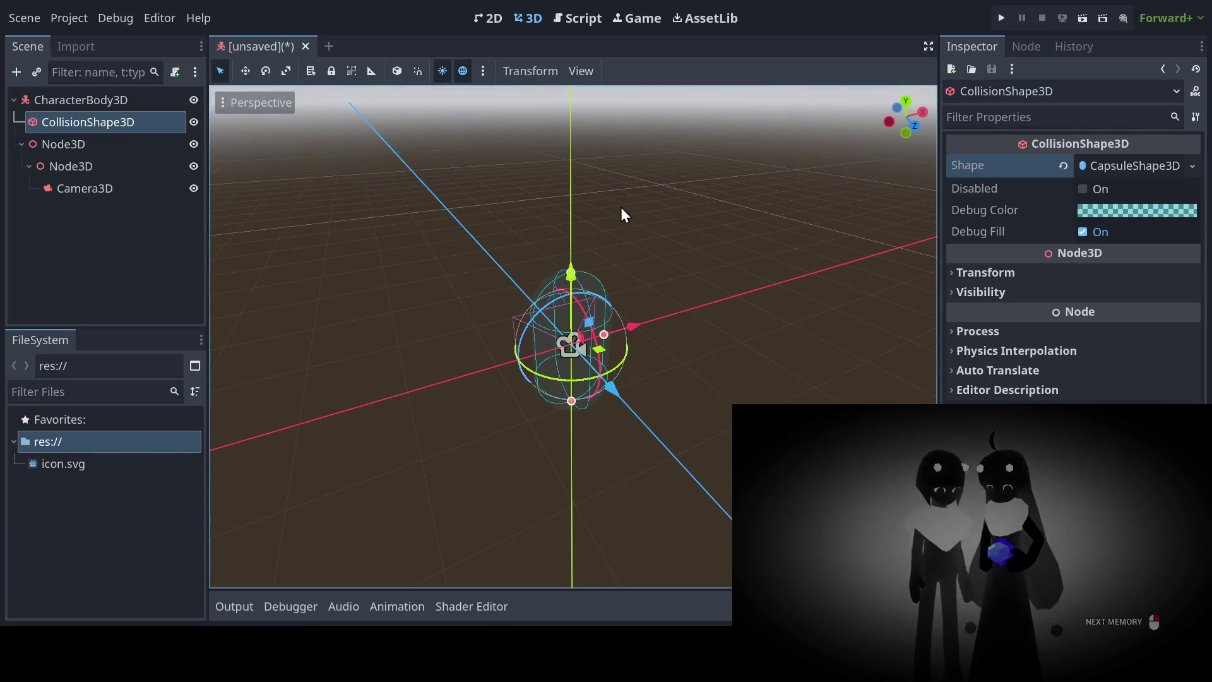
left_click_drag(625, 237, 625, 229)
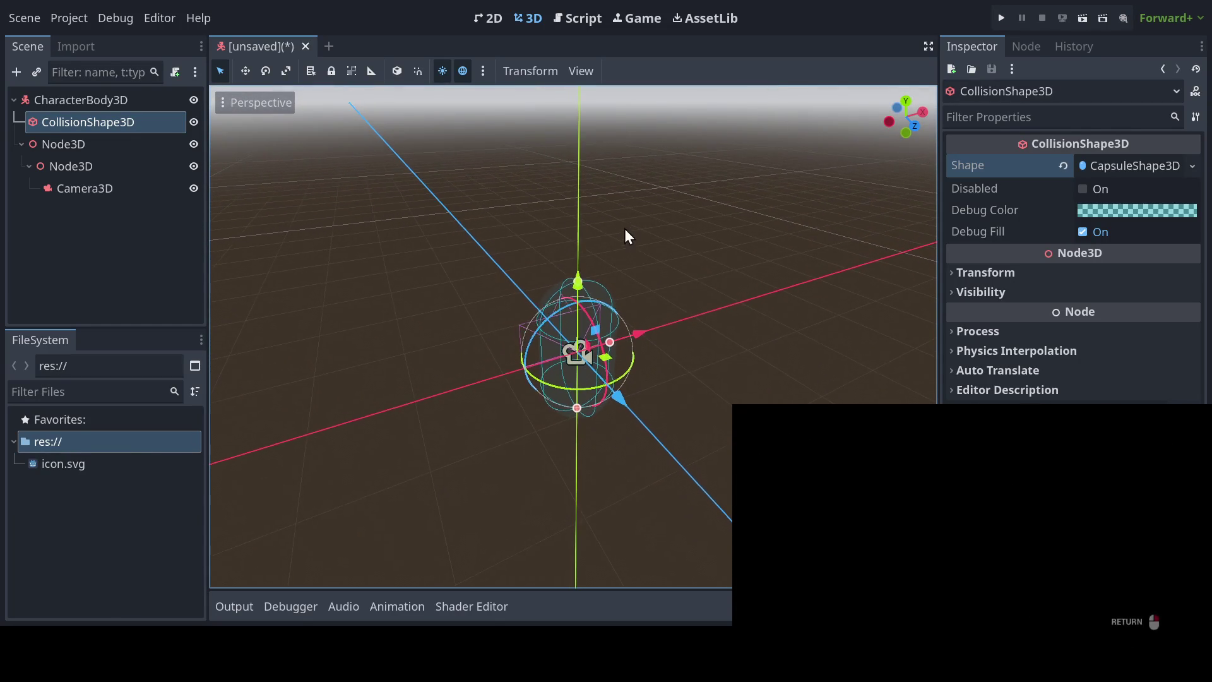
mouse_move(687, 285)
left_mouse_down()
mouse_move(696, 258)
mouse_move(715, 260)
mouse_move(506, 270)
mouse_move(558, 310)
mouse_move(642, 307)
mouse_move(623, 311)
mouse_move(637, 282)
mouse_move(634, 307)
mouse_move(627, 291)
left_mouse_up()
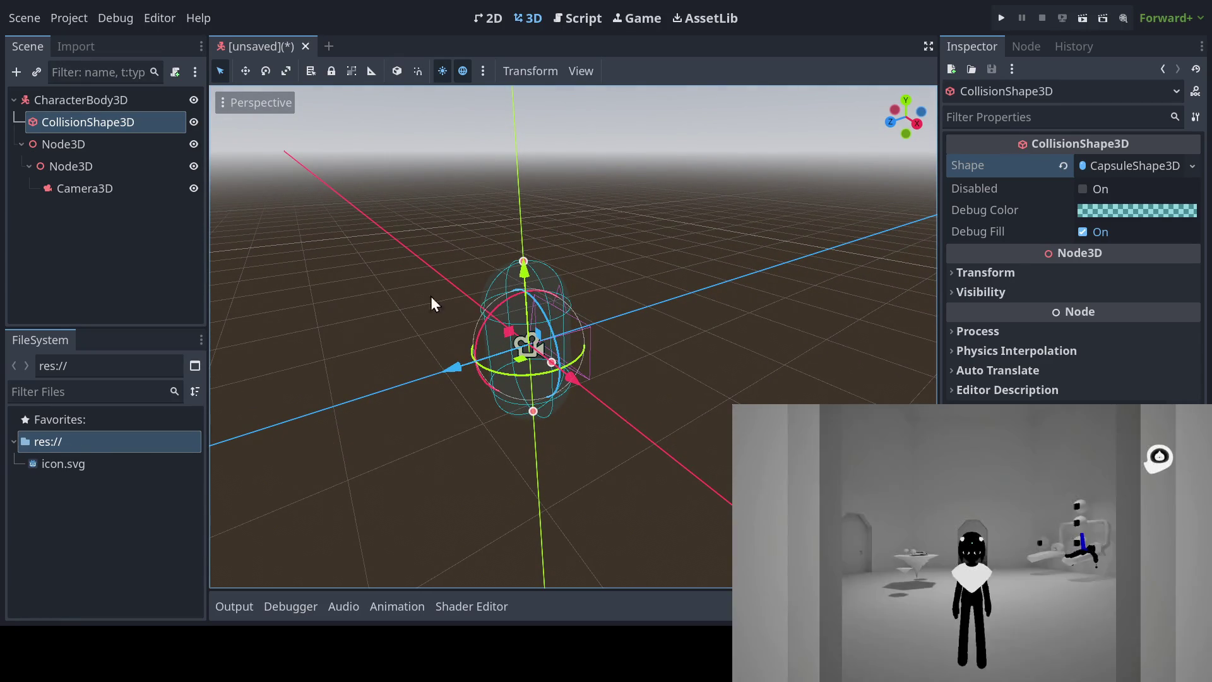
scroll(422, 294, "down", 2)
scroll(434, 297, "up", 3)
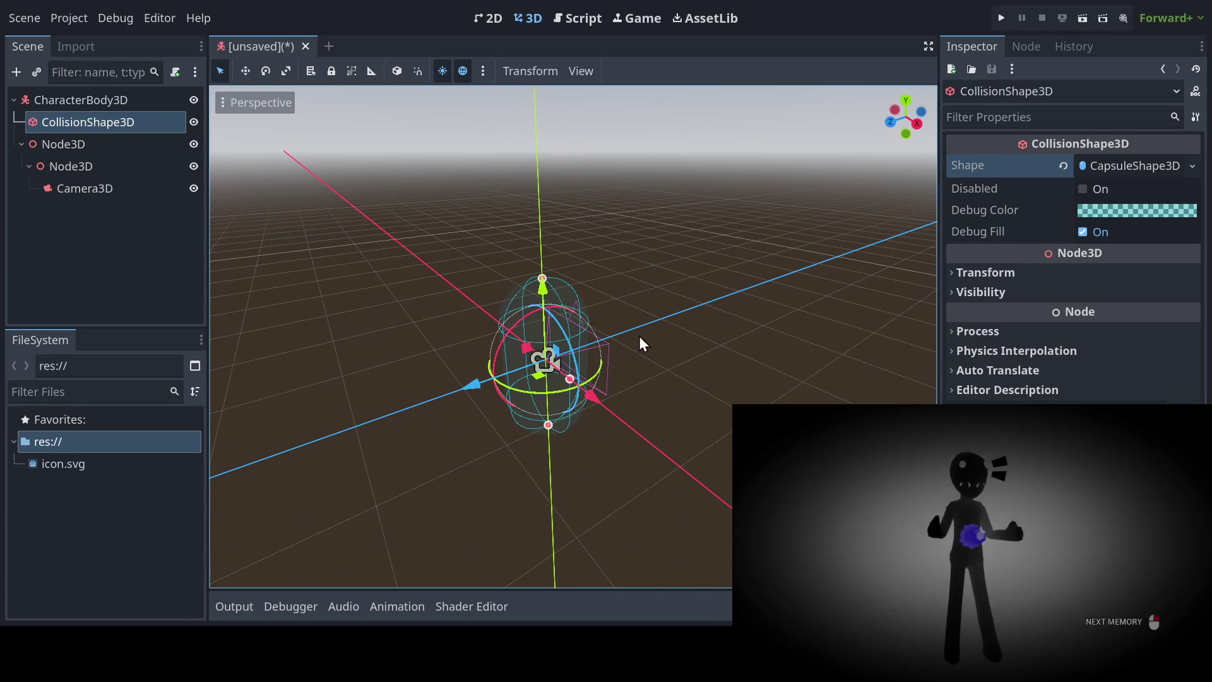
Step: Raise the CollisionShape3D to Position y 1.0 m so the capsule rests on the grid
left_click(953, 274)
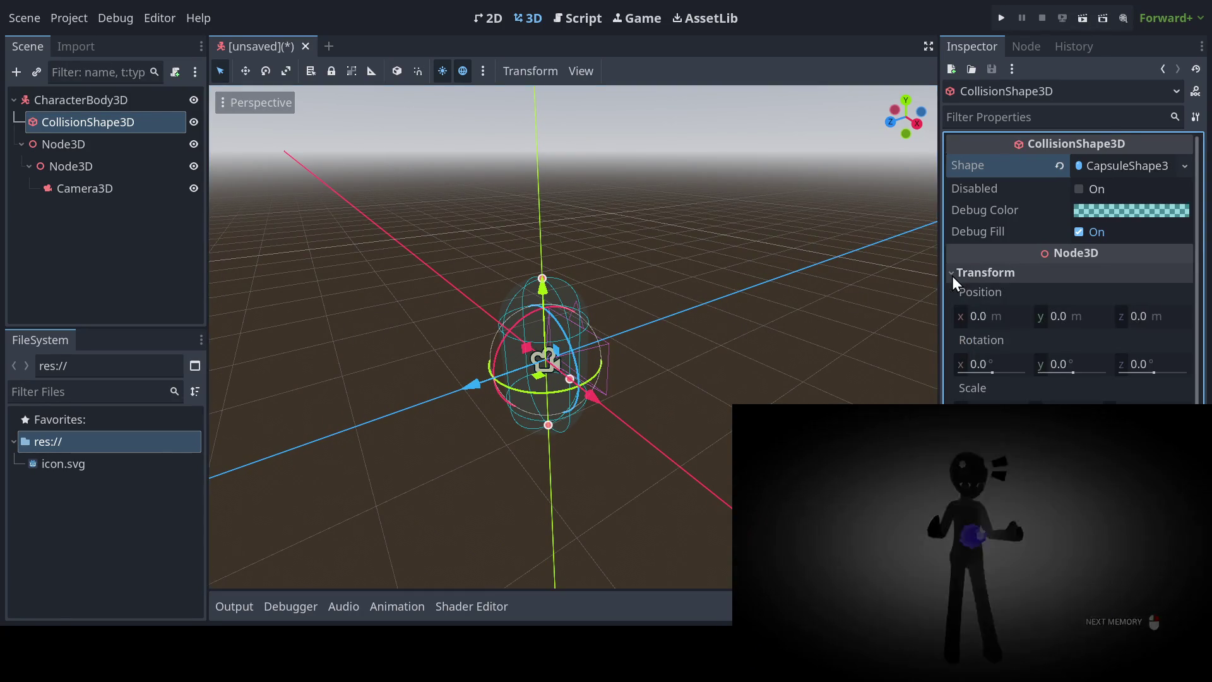
left_click_drag(687, 359, 702, 360)
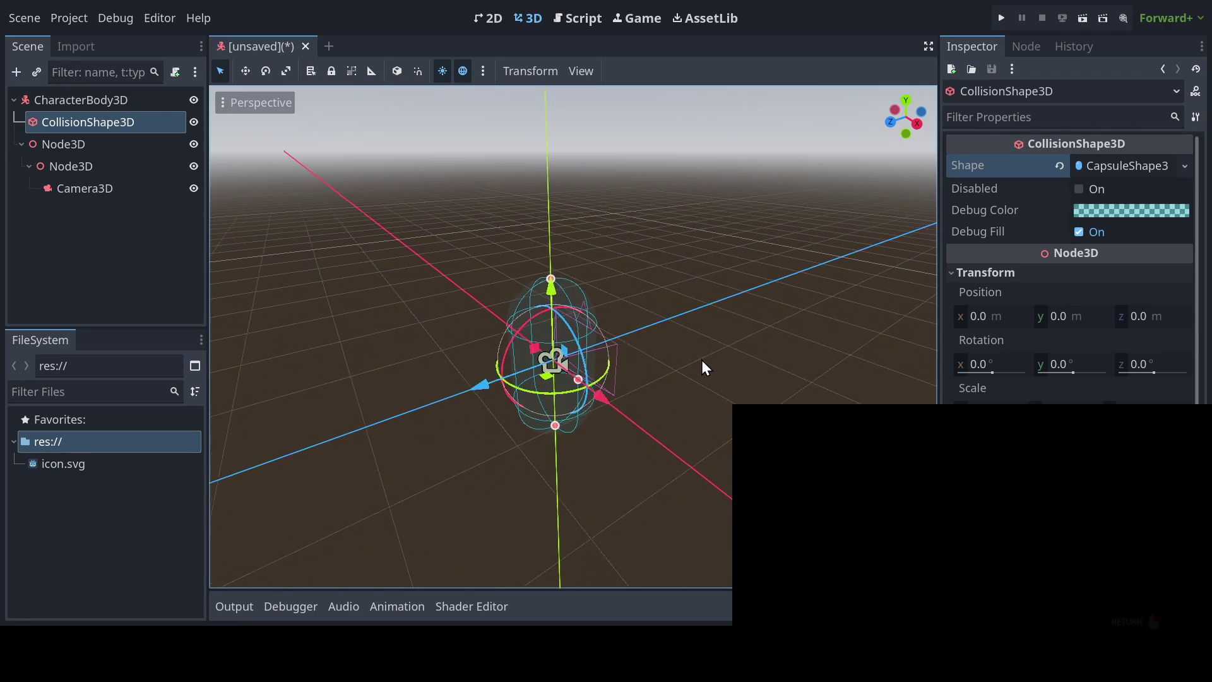
left_click(1059, 317)
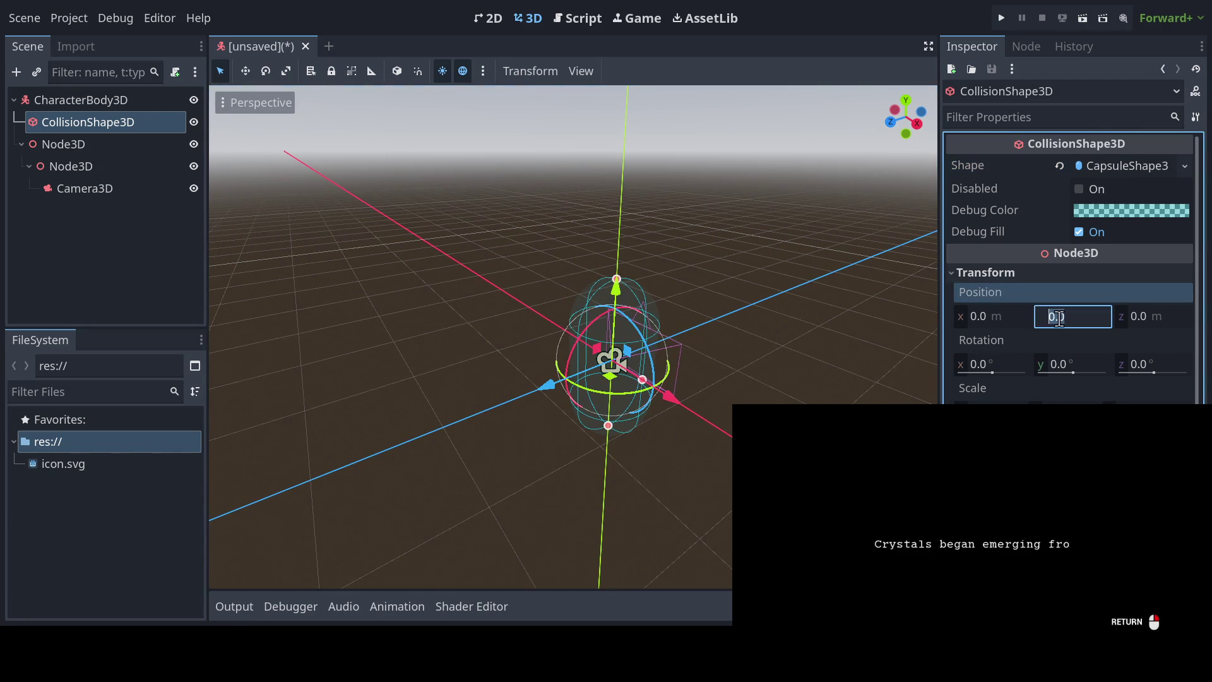
type("1")
key("Return")
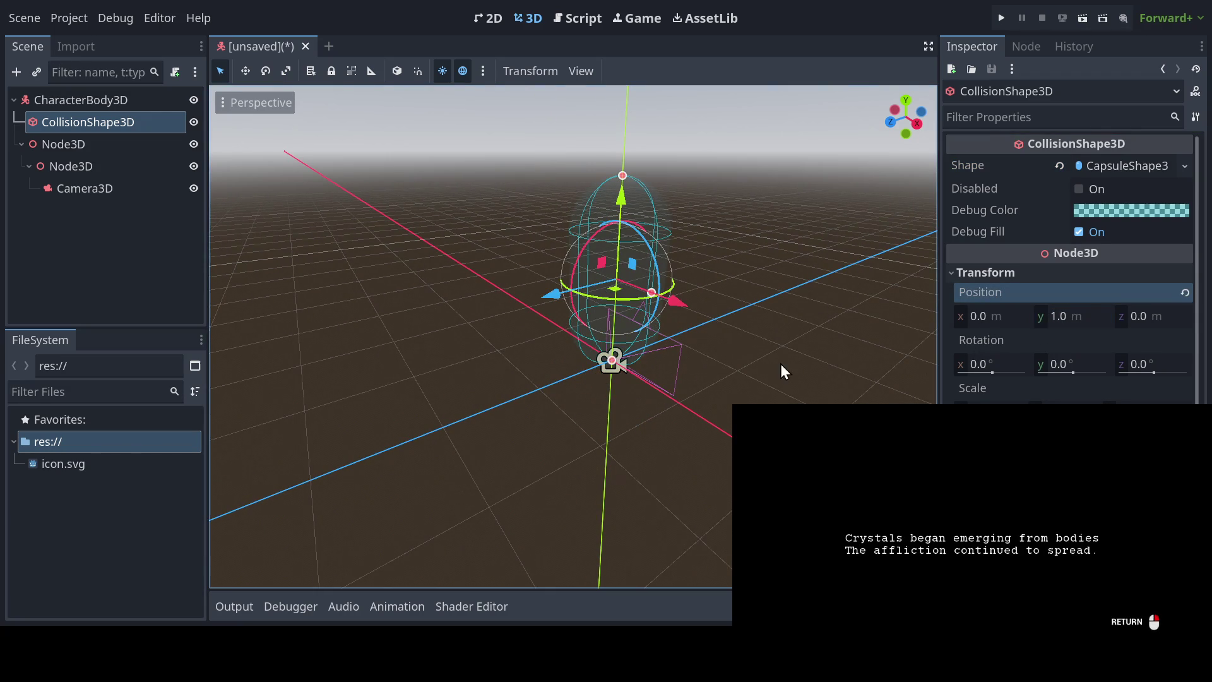
left_click_drag(775, 344, 800, 132)
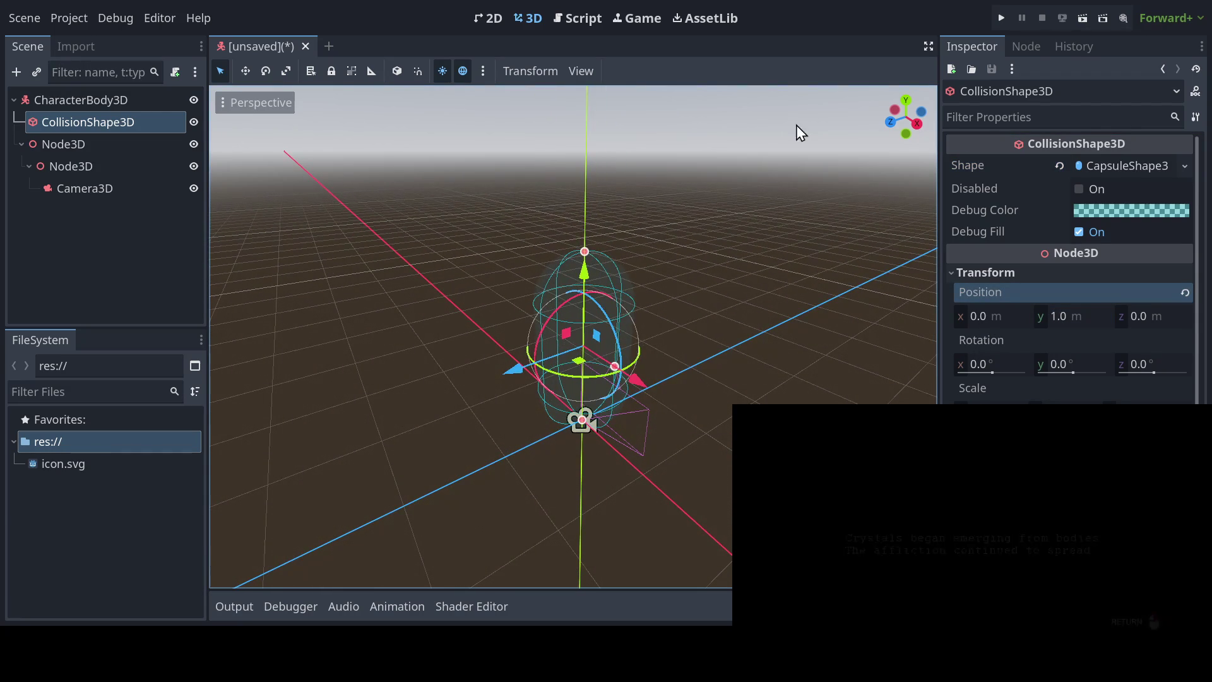
mouse_move(788, 305)
left_mouse_down()
mouse_move(685, 303)
mouse_move(695, 275)
mouse_move(814, 269)
mouse_move(814, 306)
mouse_move(797, 287)
mouse_move(801, 305)
mouse_move(769, 320)
left_mouse_up()
key("Return")
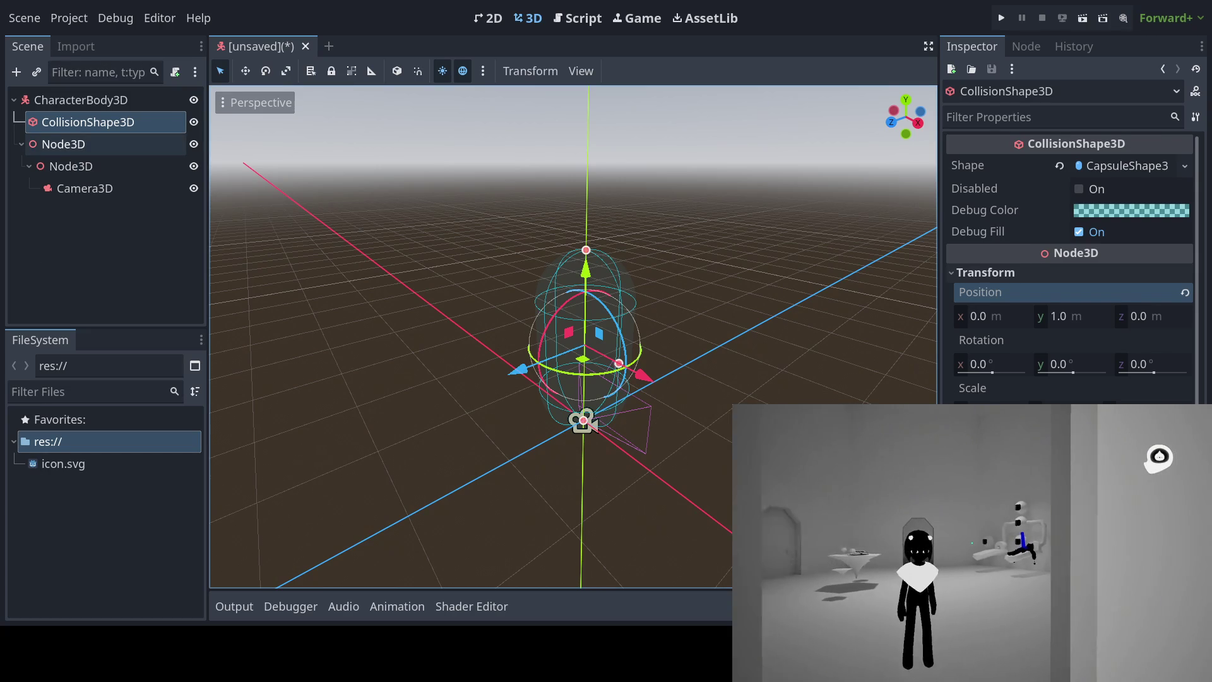
Step: Rename the outer Node3D 'PitchPivot', the inner one 'CameraContainer', and the root 'Player'
left_click(74, 144)
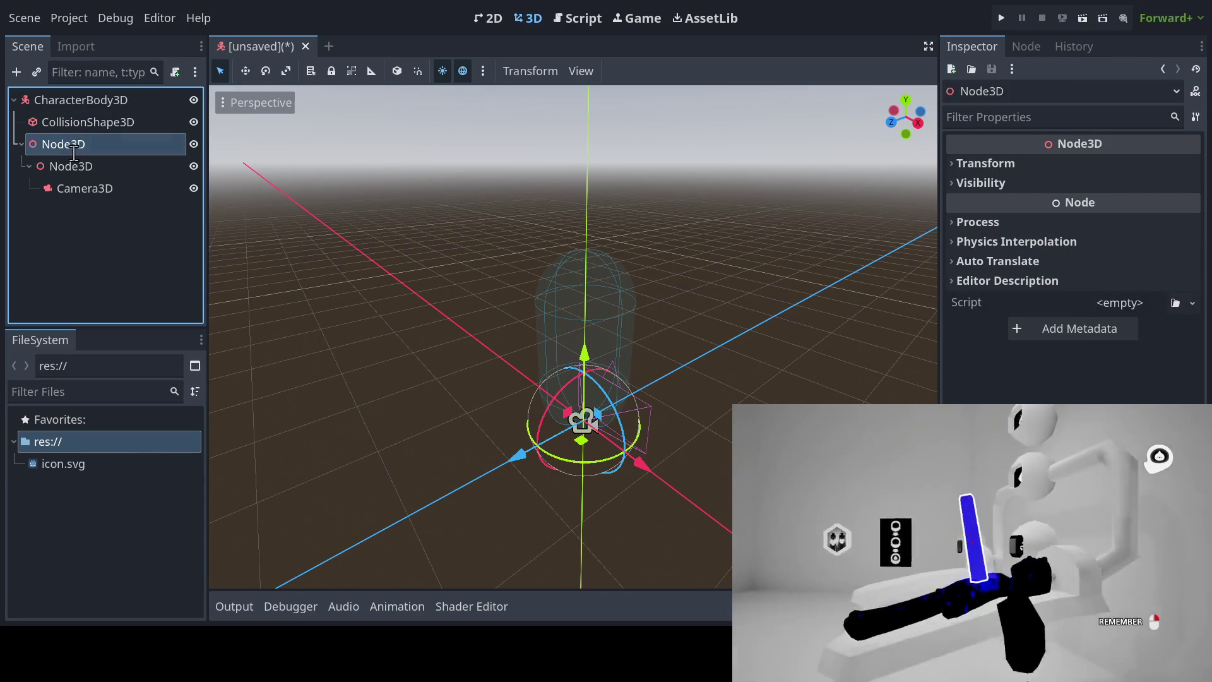
type("PitchPivot")
key("Return")
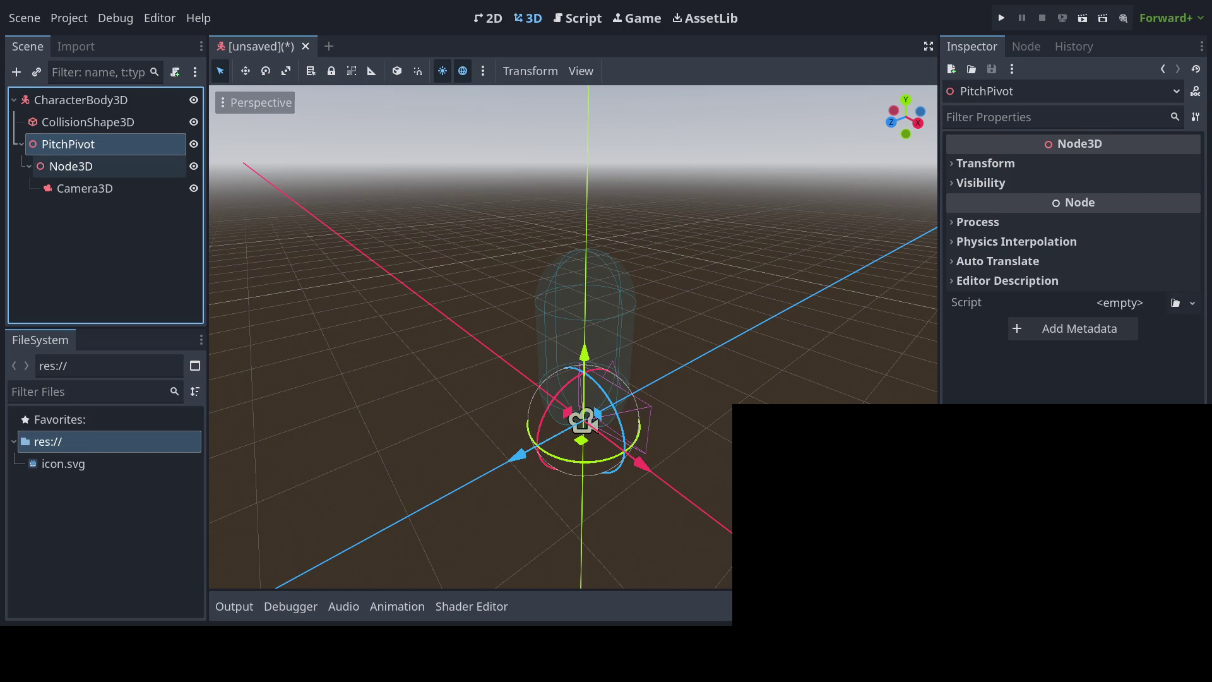
left_click(70, 167)
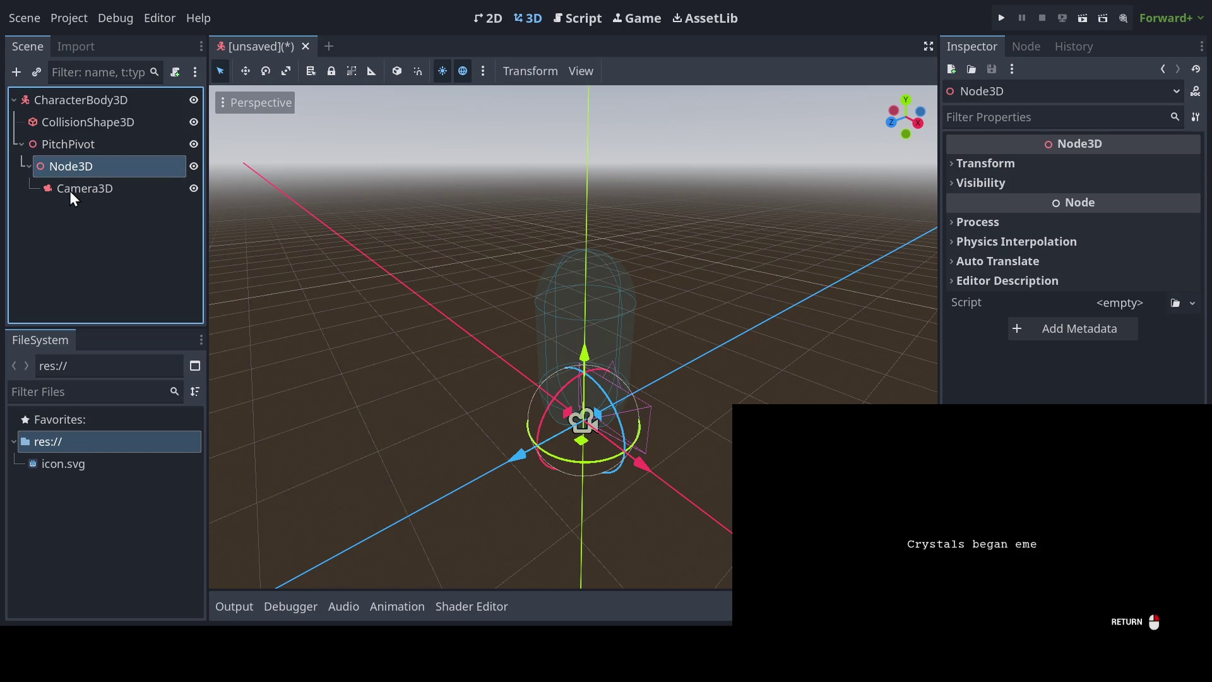
type("CameraContainer")
key("Return")
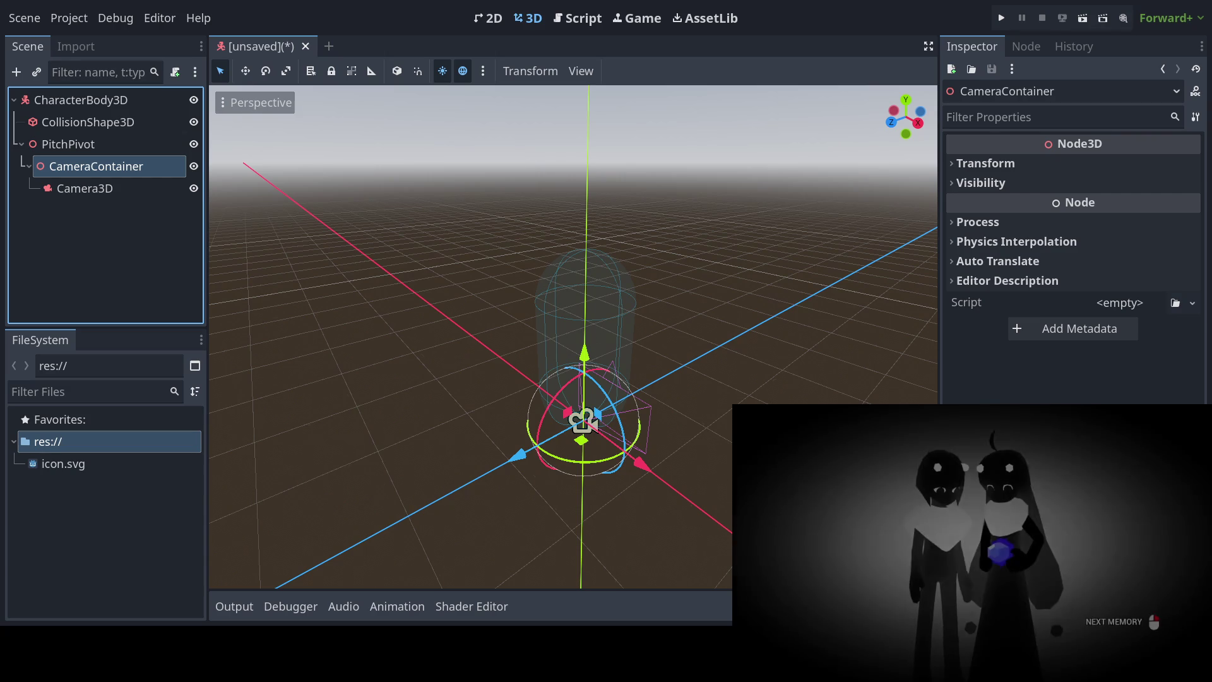
left_click(80, 100)
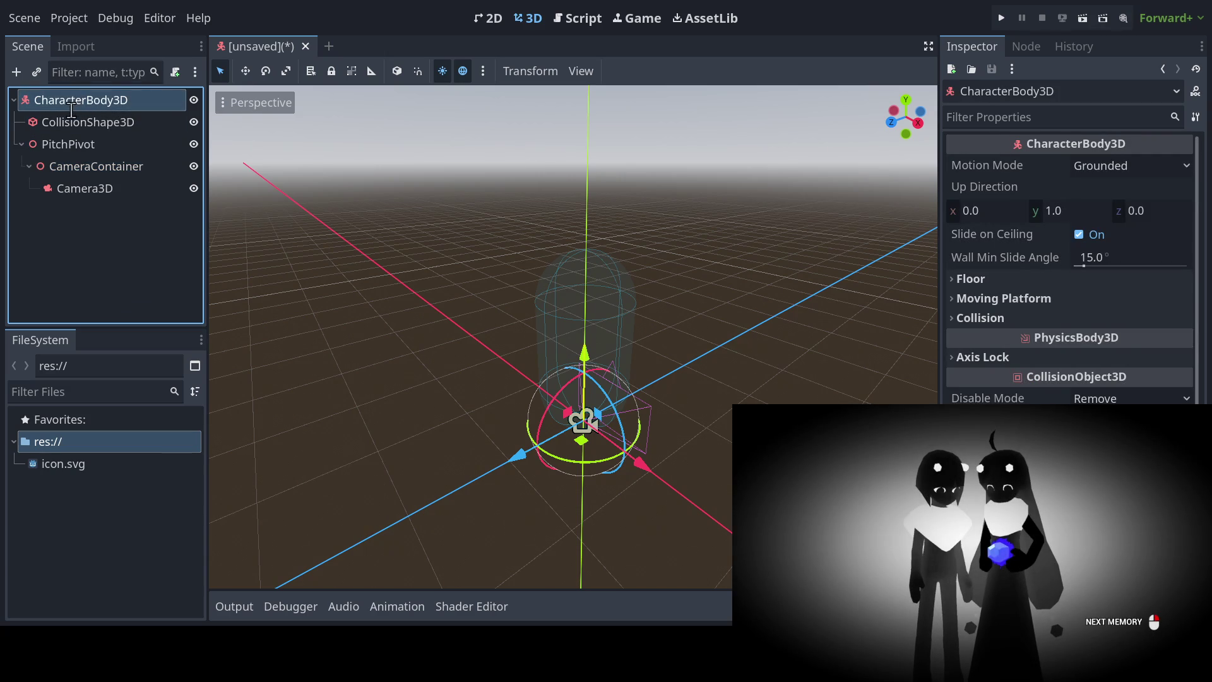
type("Player")
key("Return")
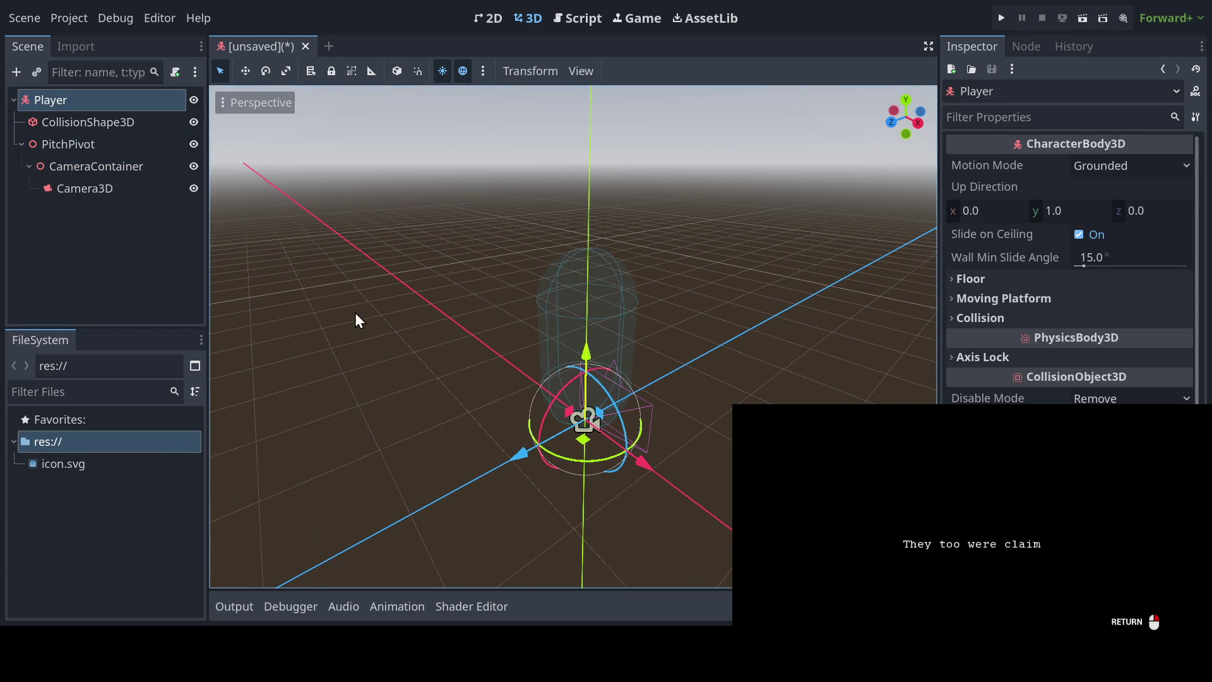
mouse_move(355, 312)
left_mouse_down()
mouse_move(472, 339)
mouse_move(431, 320)
mouse_move(456, 316)
mouse_move(382, 314)
mouse_move(407, 363)
left_mouse_up()
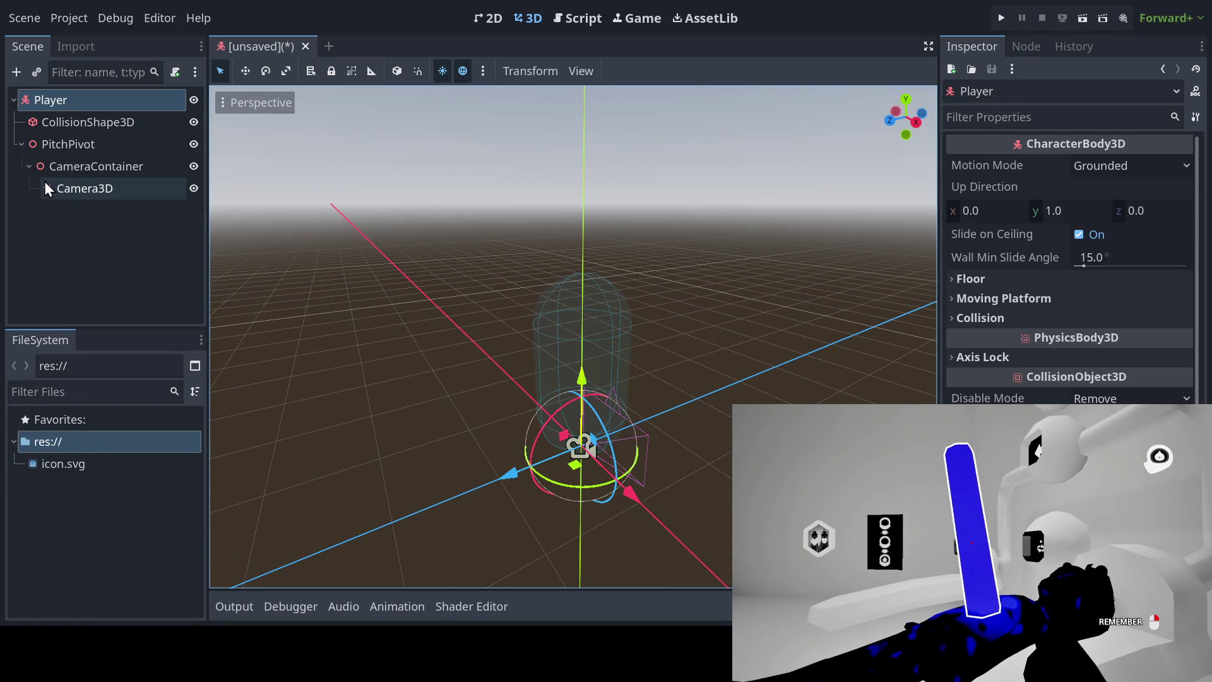
left_click(73, 143)
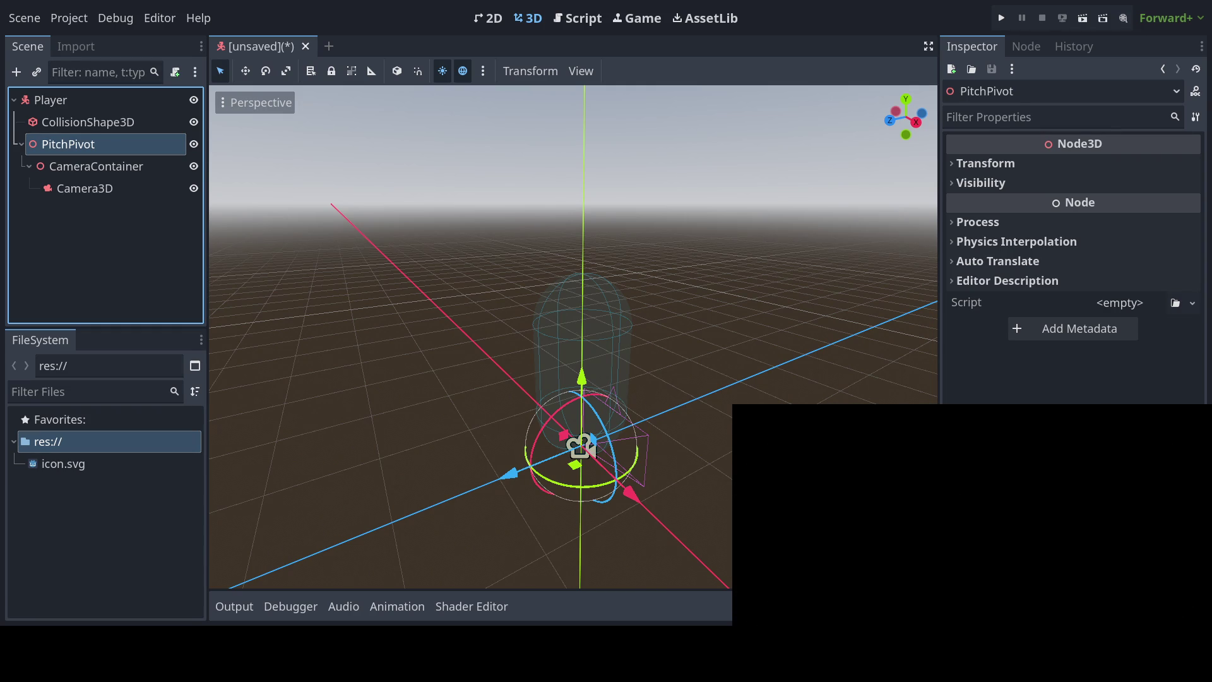
left_click_drag(82, 165, 85, 142)
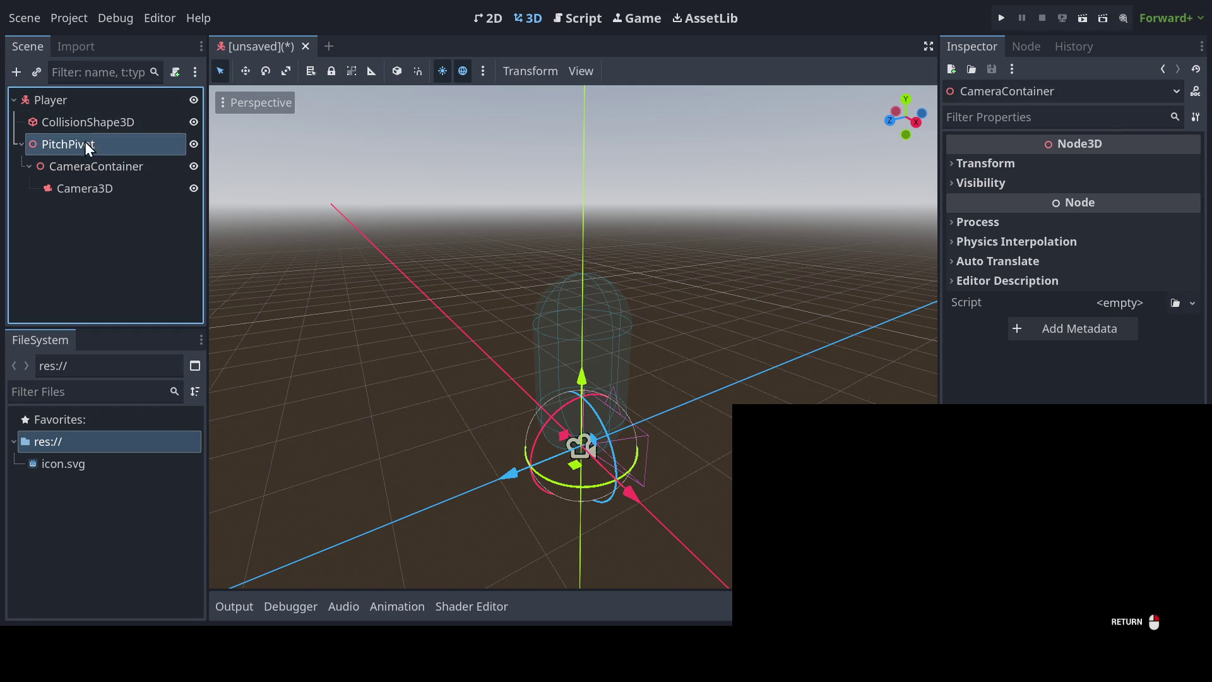
left_click(83, 122)
left_click(79, 101)
left_click(80, 143)
left_click(81, 165)
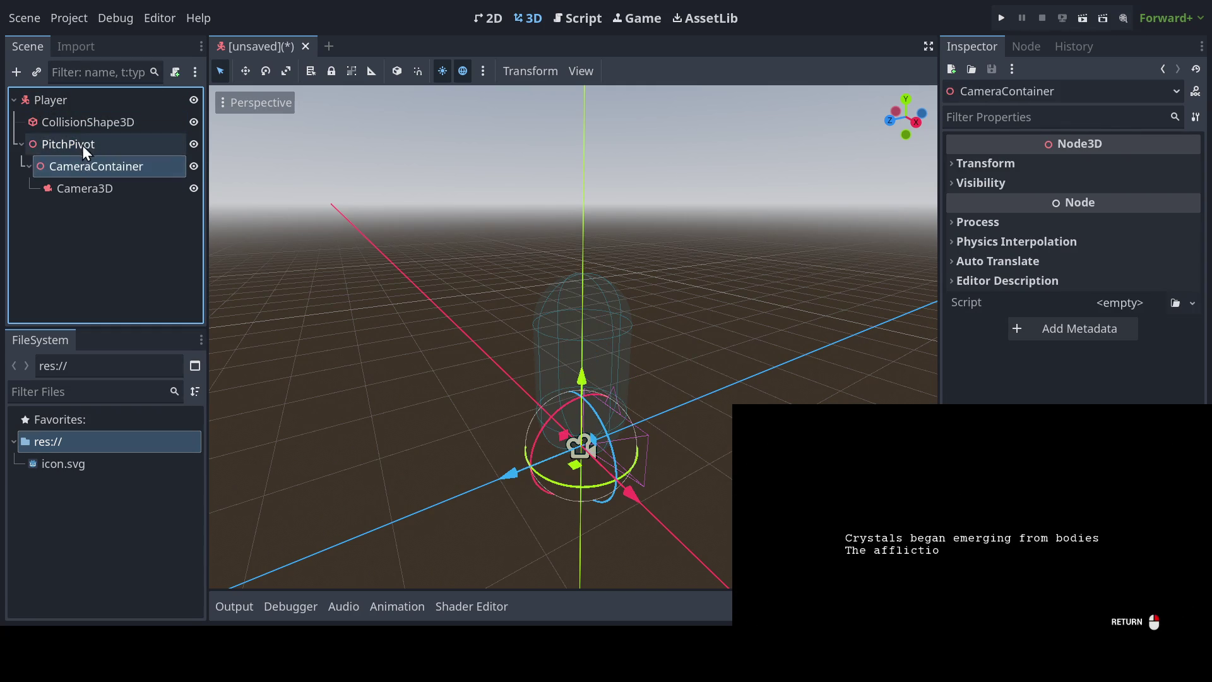
left_click(82, 144)
left_click(85, 121)
left_click(62, 107)
left_click(65, 123)
left_click(68, 144)
left_click(74, 166)
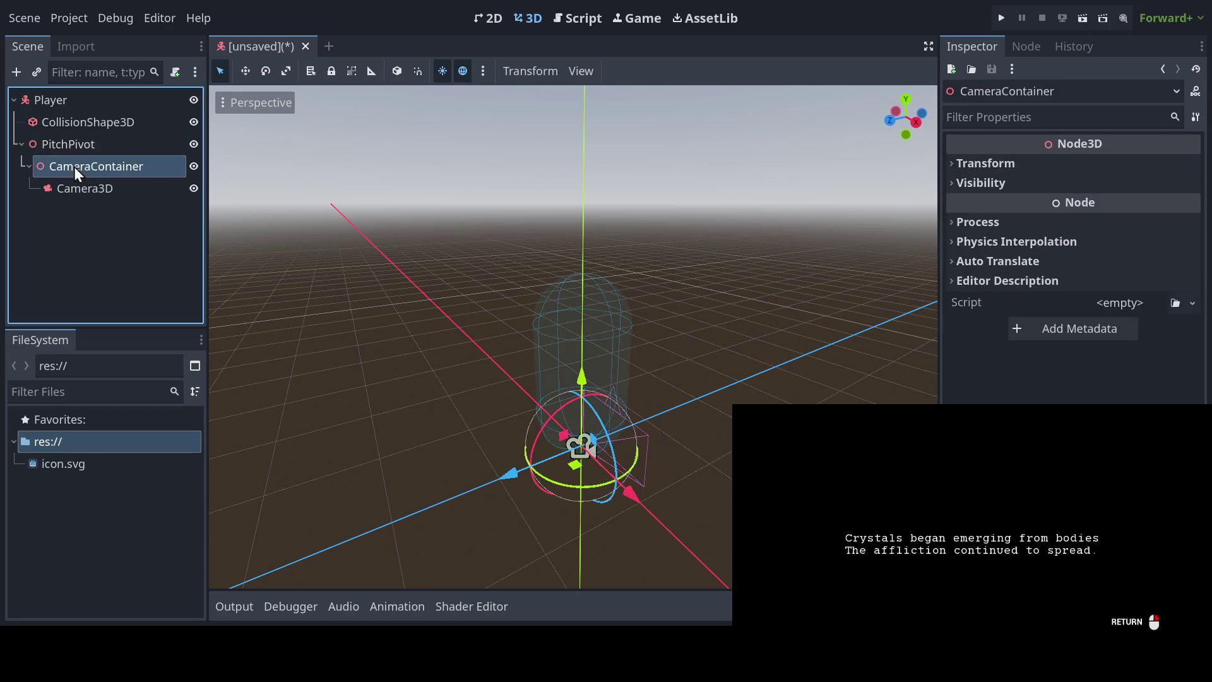
left_click(75, 146)
left_click(66, 122)
left_click(58, 103)
left_click(61, 144)
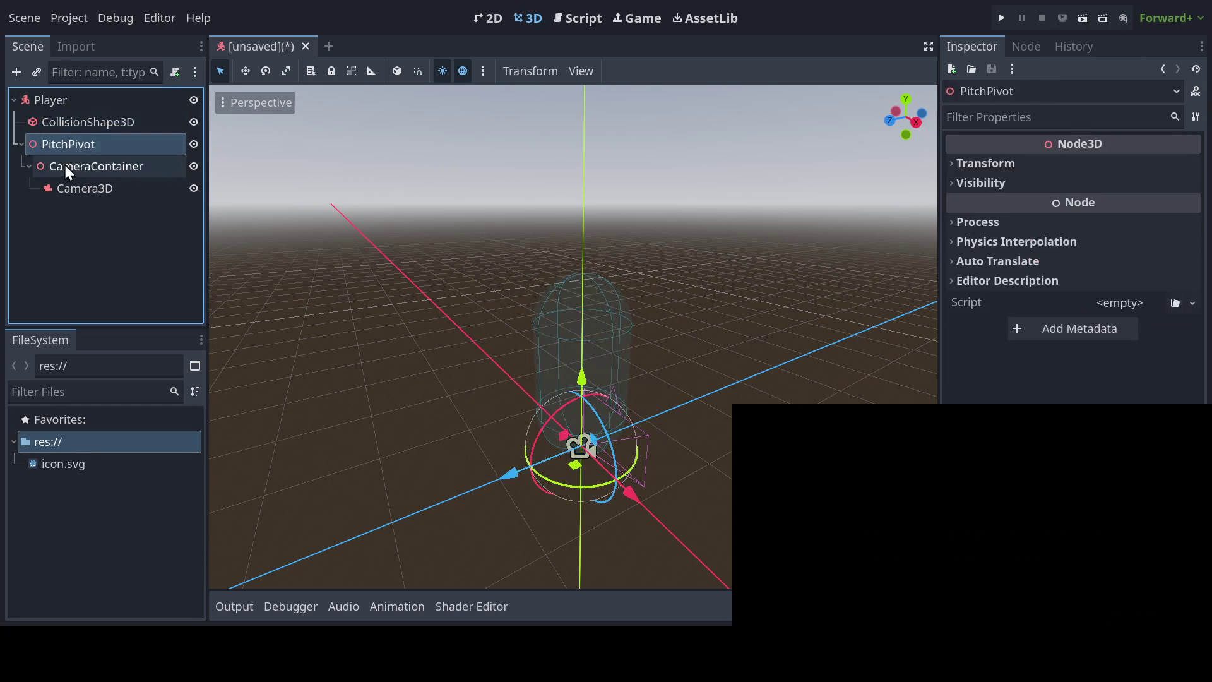
left_click(66, 166)
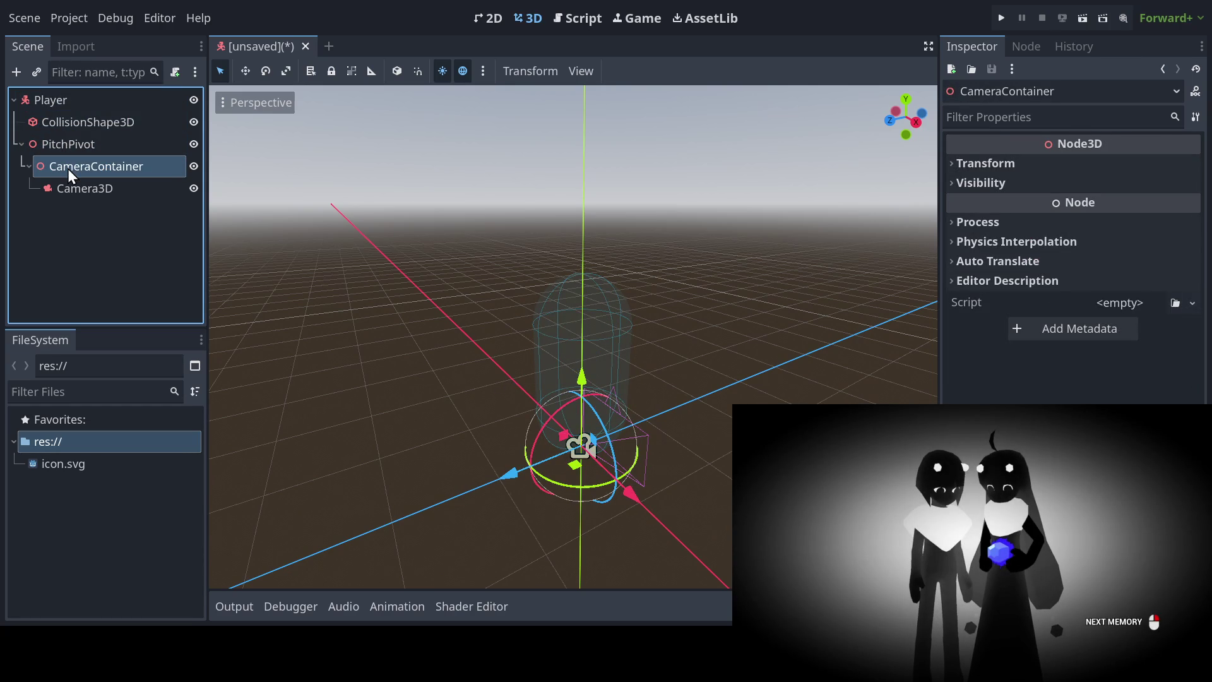
left_click(67, 143)
left_click(63, 125)
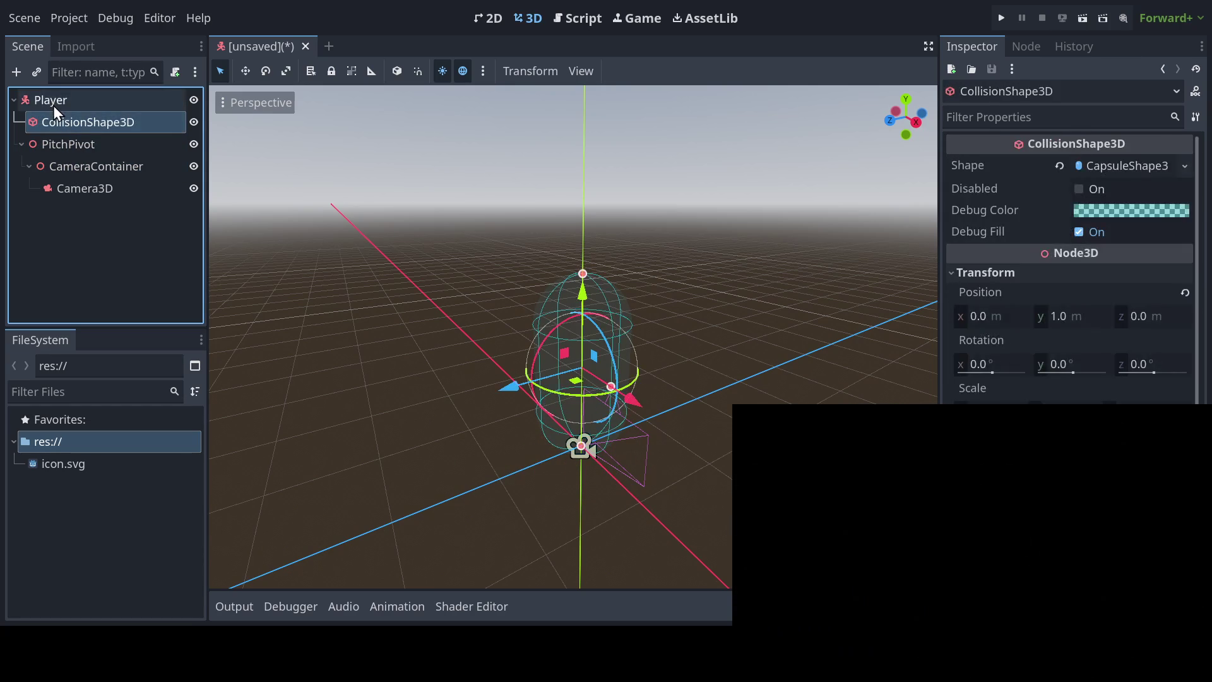
left_click(53, 104)
left_click(50, 143)
left_click(81, 176)
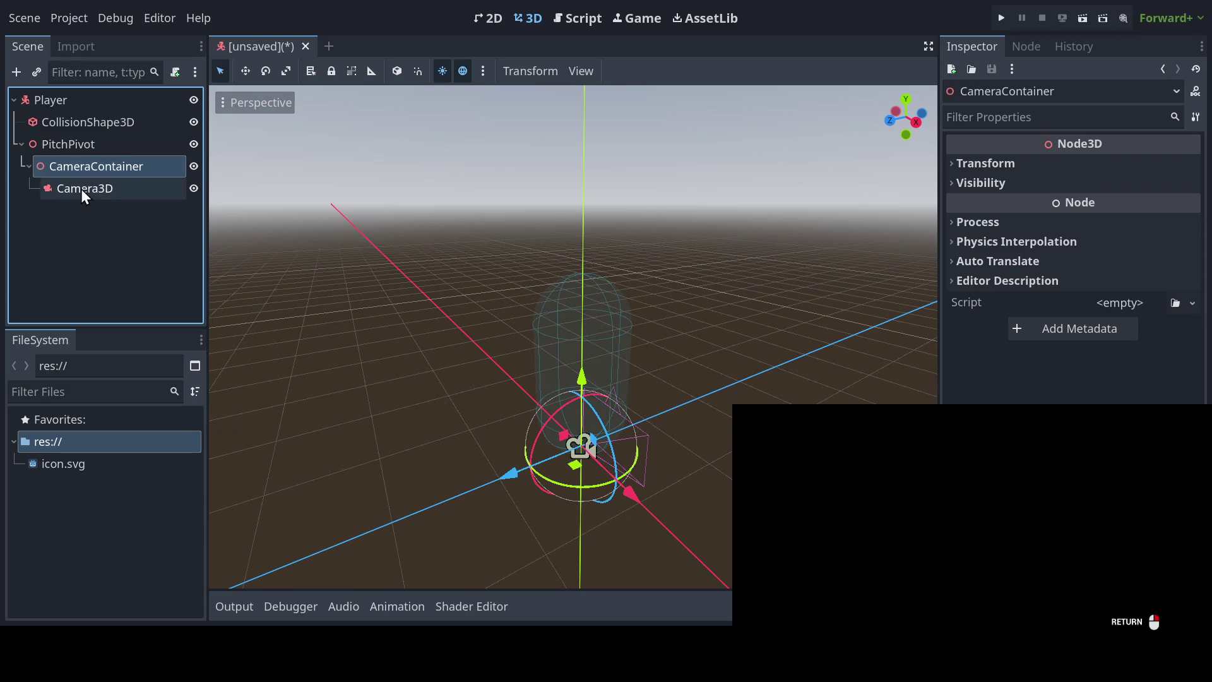
left_click(81, 188)
left_click(80, 176)
left_click(63, 146)
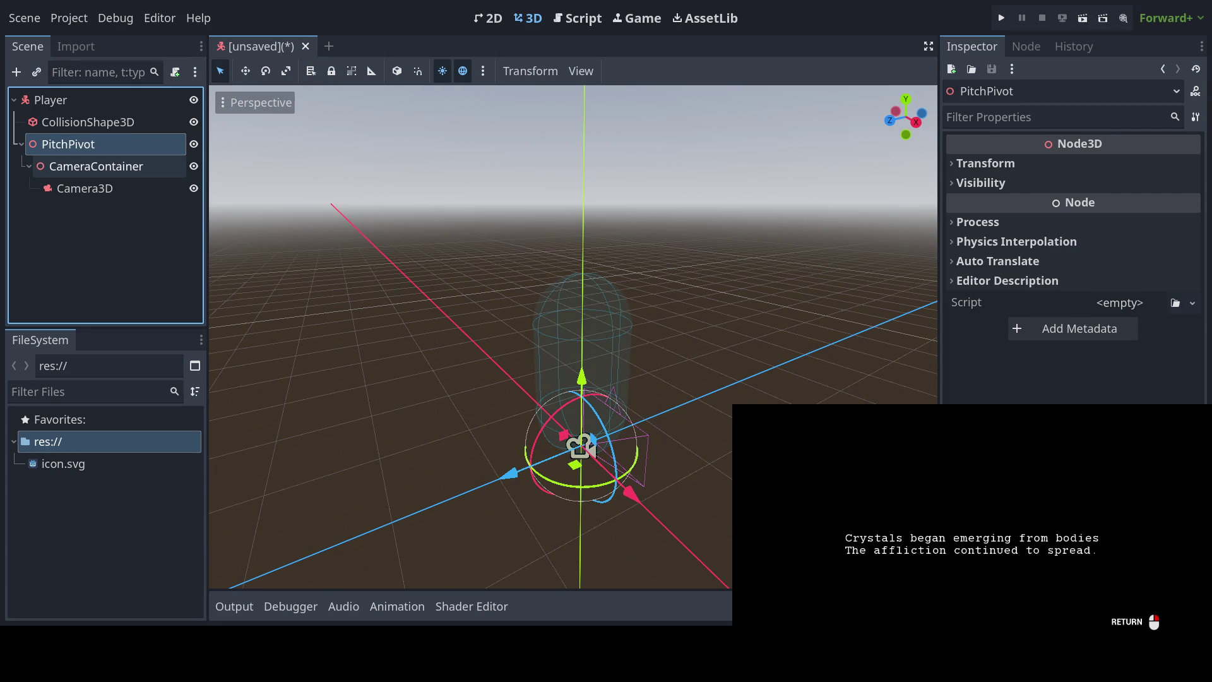
left_click(63, 167)
left_click(62, 191)
left_click(65, 165)
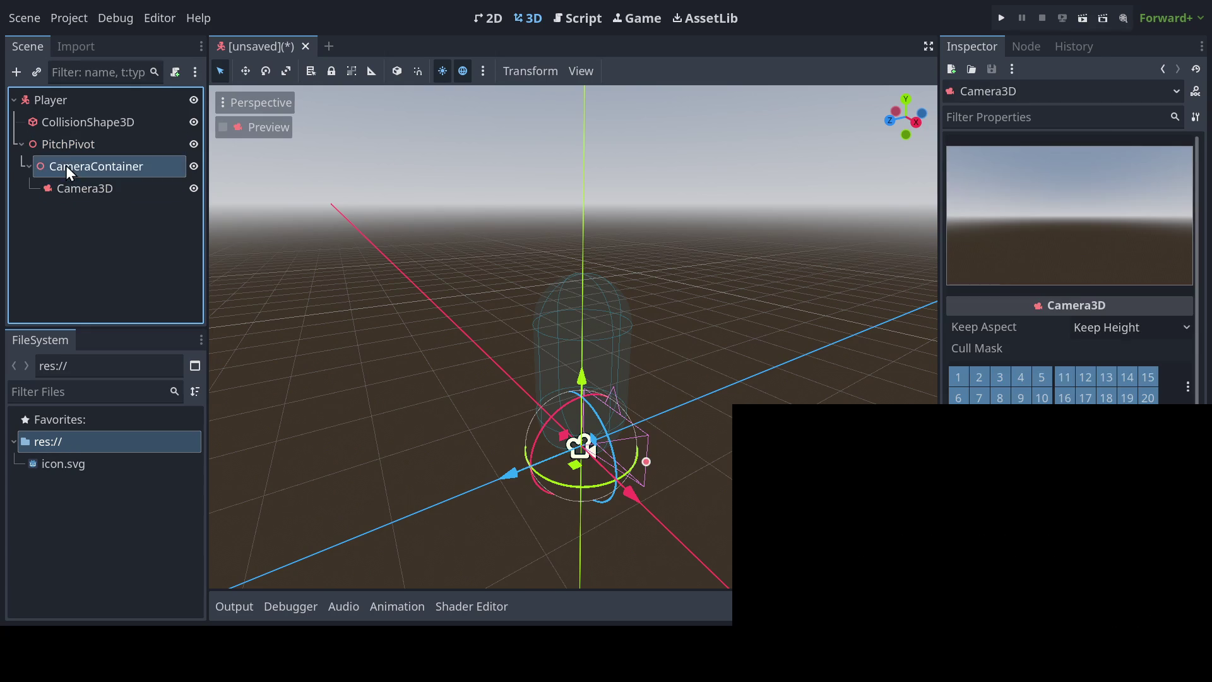
left_click(66, 146)
left_click(63, 124)
left_click(58, 101)
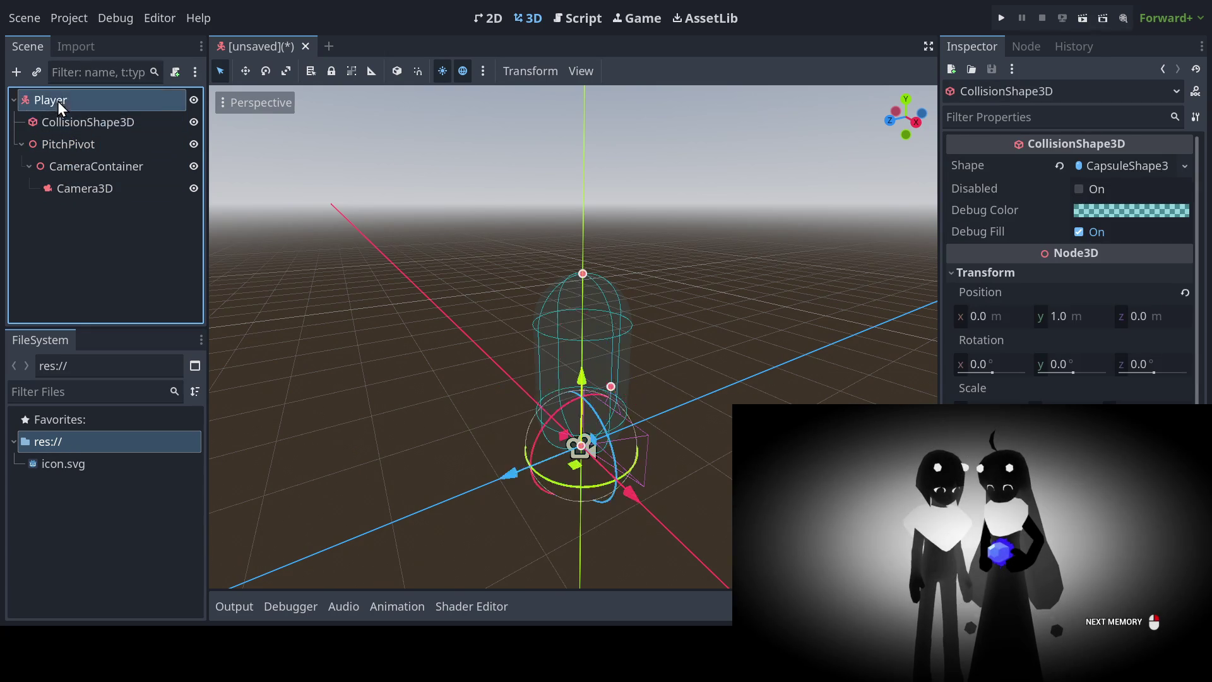
left_click(58, 125)
left_click(57, 146)
left_click(63, 167)
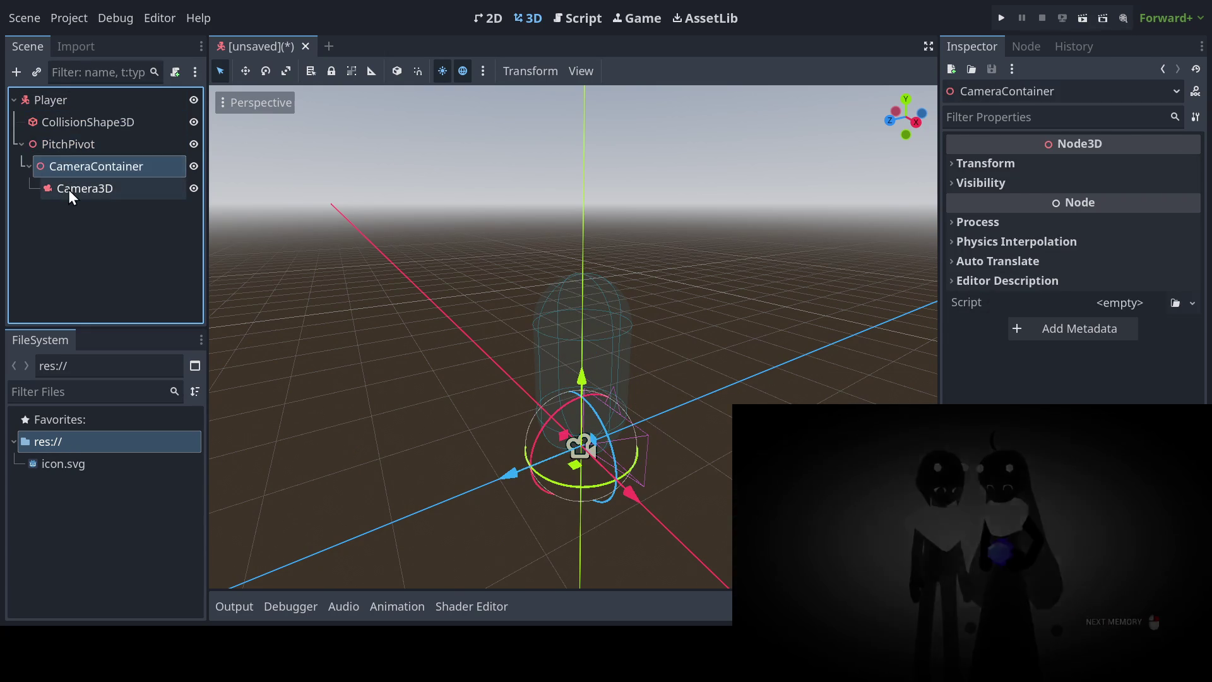
left_click(68, 188)
left_click(68, 168)
left_click(68, 147)
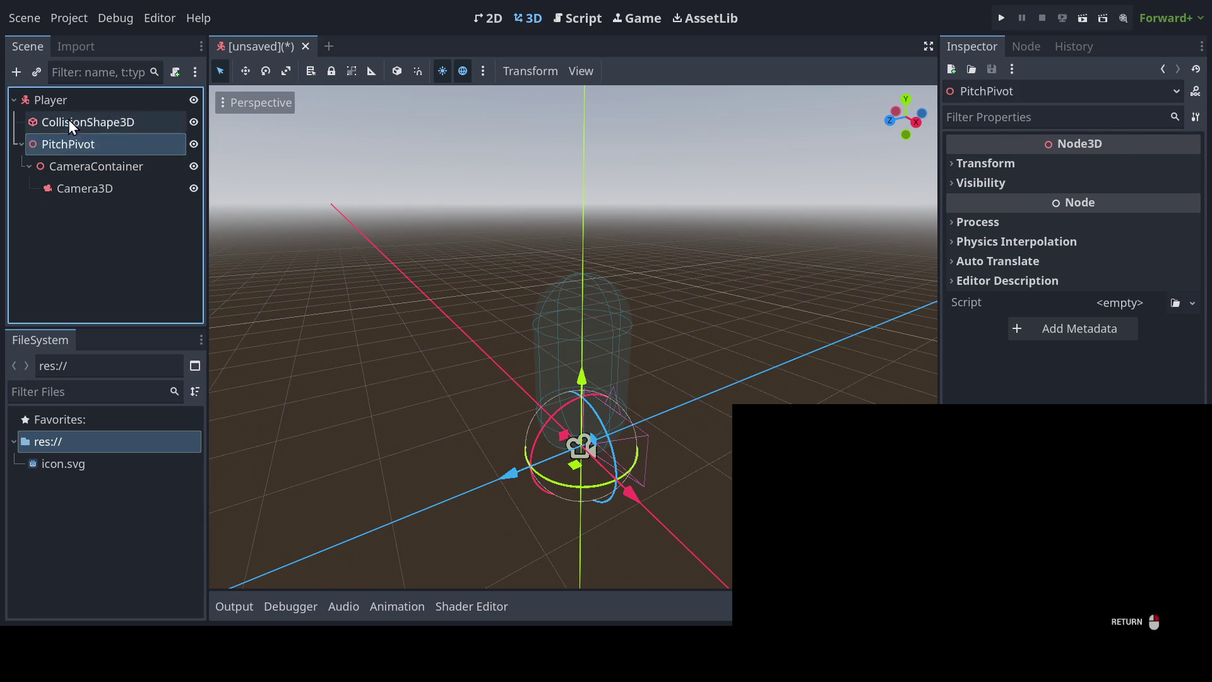
left_click(66, 122)
left_click(49, 100)
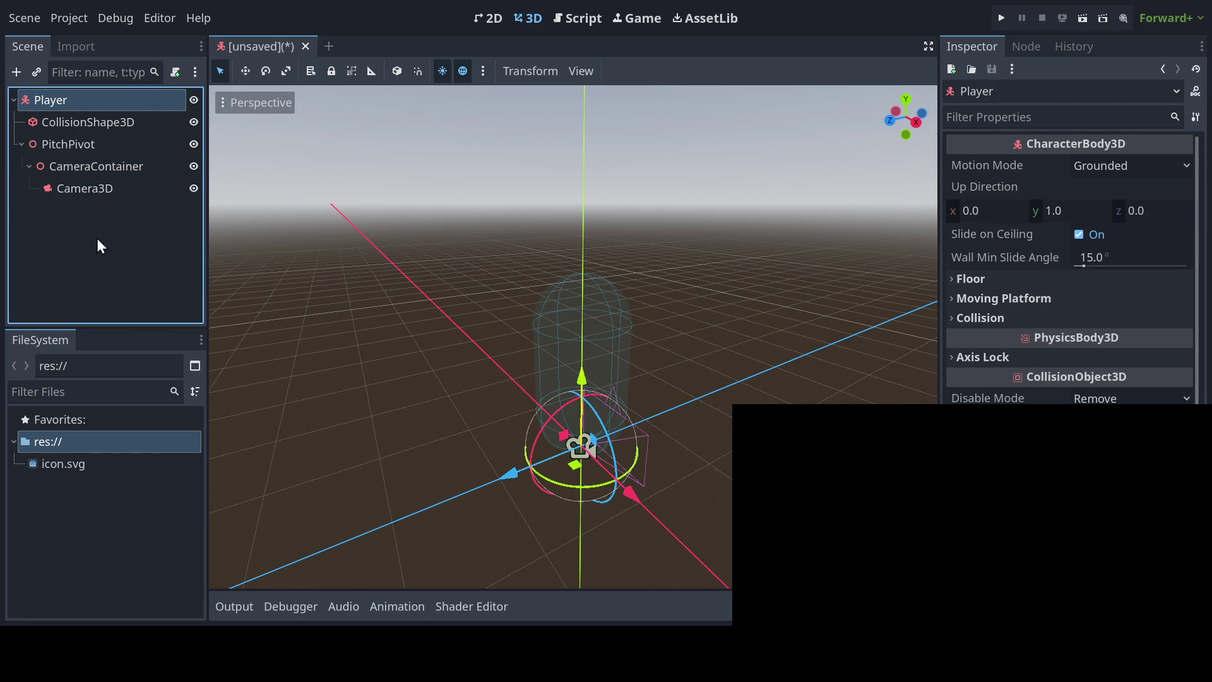
left_click(74, 148)
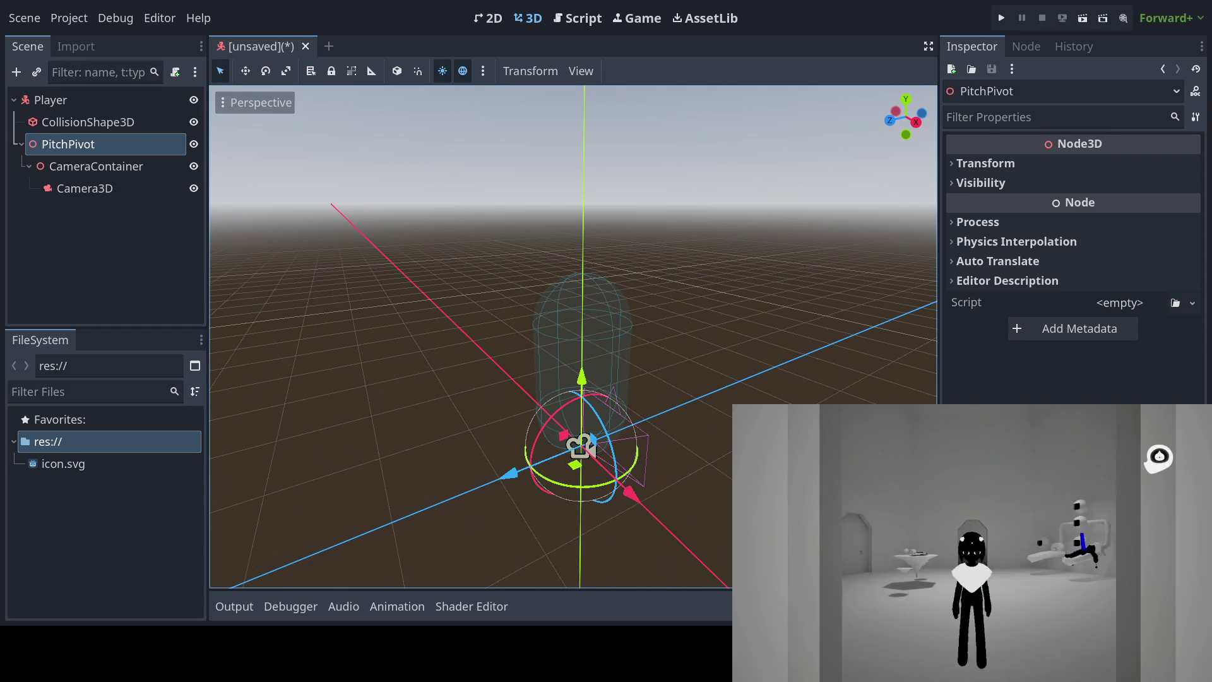
Step: Set PitchPivot's Transform Position y to 1.8 m, lifting it to head height
left_click(986, 163)
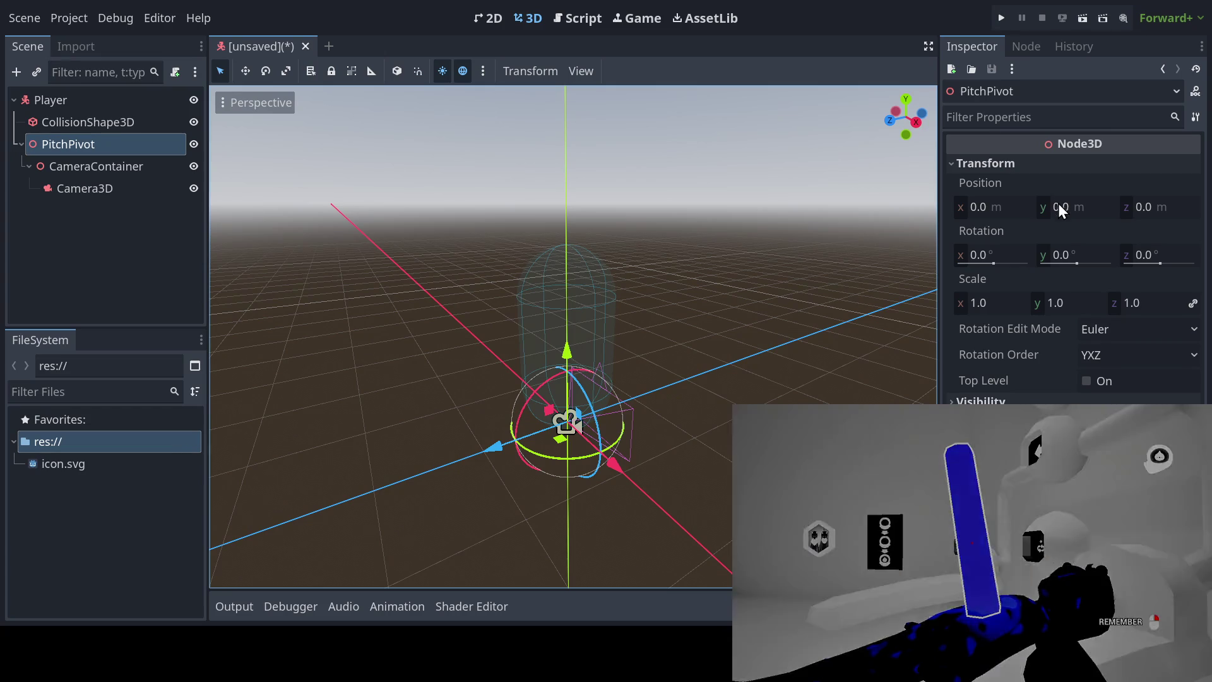
left_click(1058, 204)
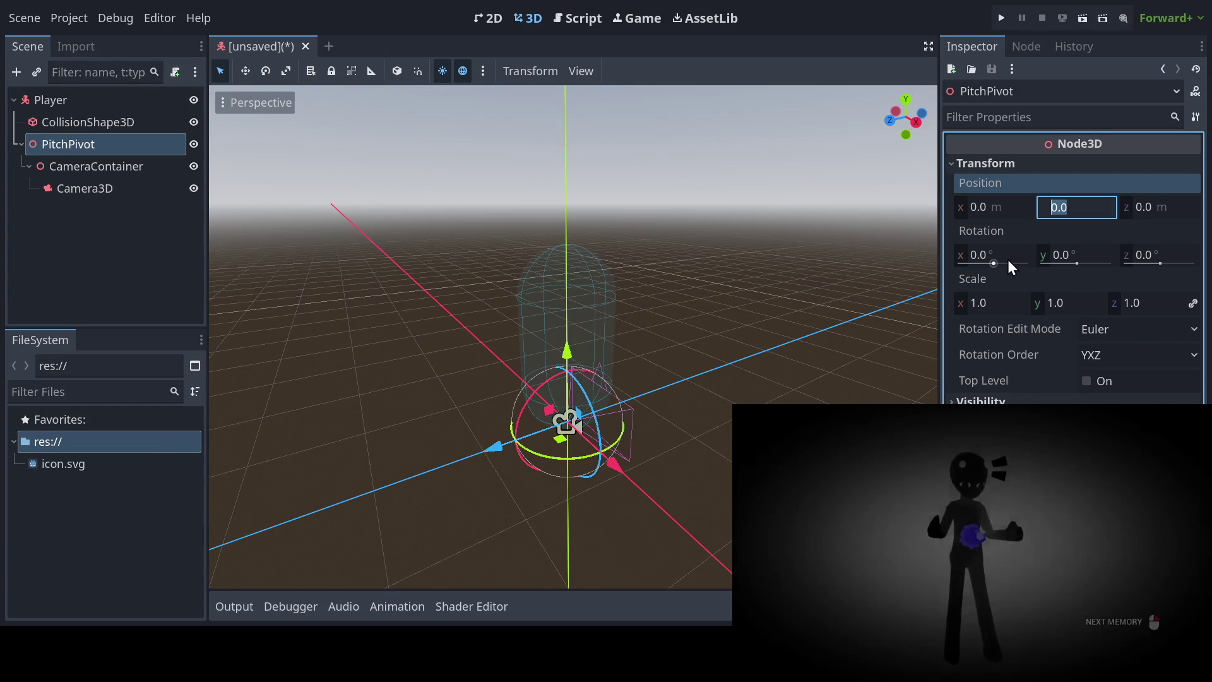
type("1.8")
key("Return")
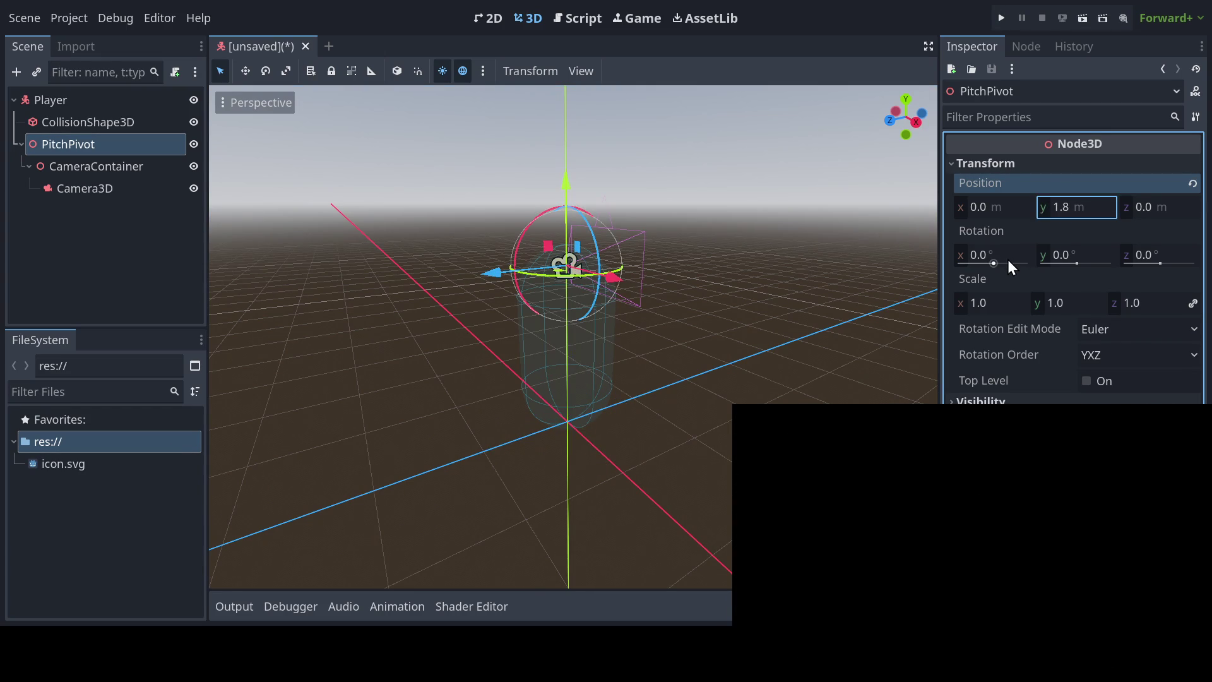
mouse_move(433, 237)
left_mouse_down()
mouse_move(439, 266)
mouse_move(665, 320)
mouse_move(649, 298)
mouse_move(641, 307)
left_mouse_up()
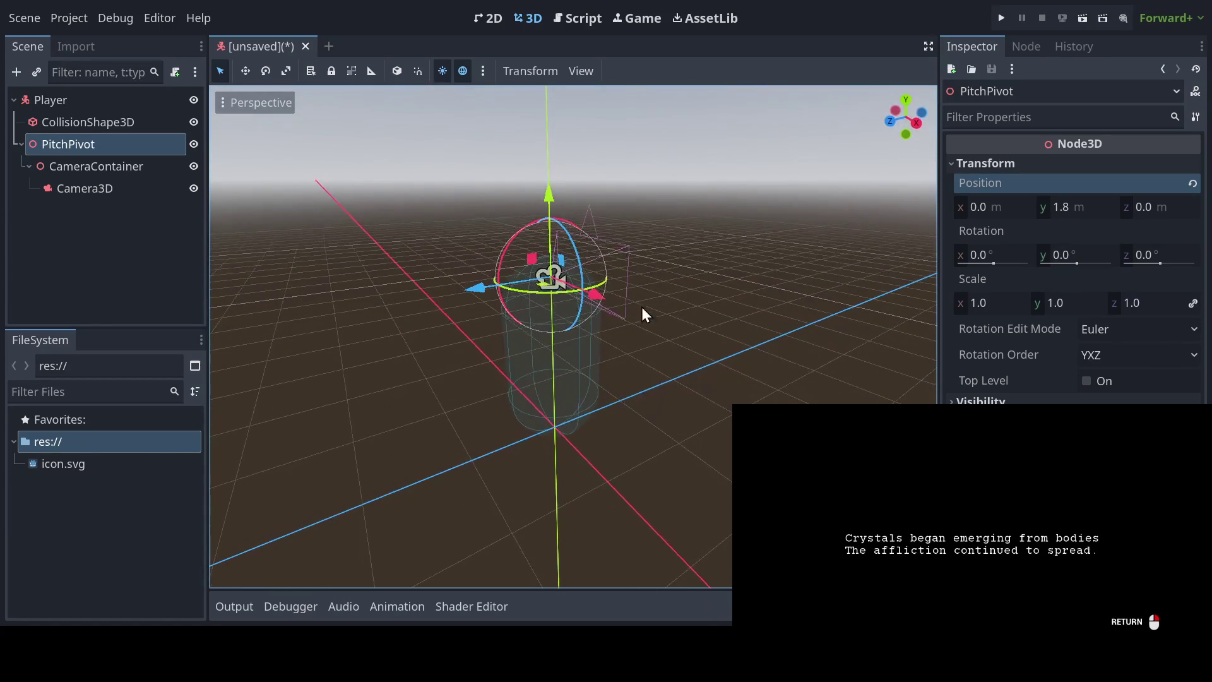
scroll(634, 271, "down", 2)
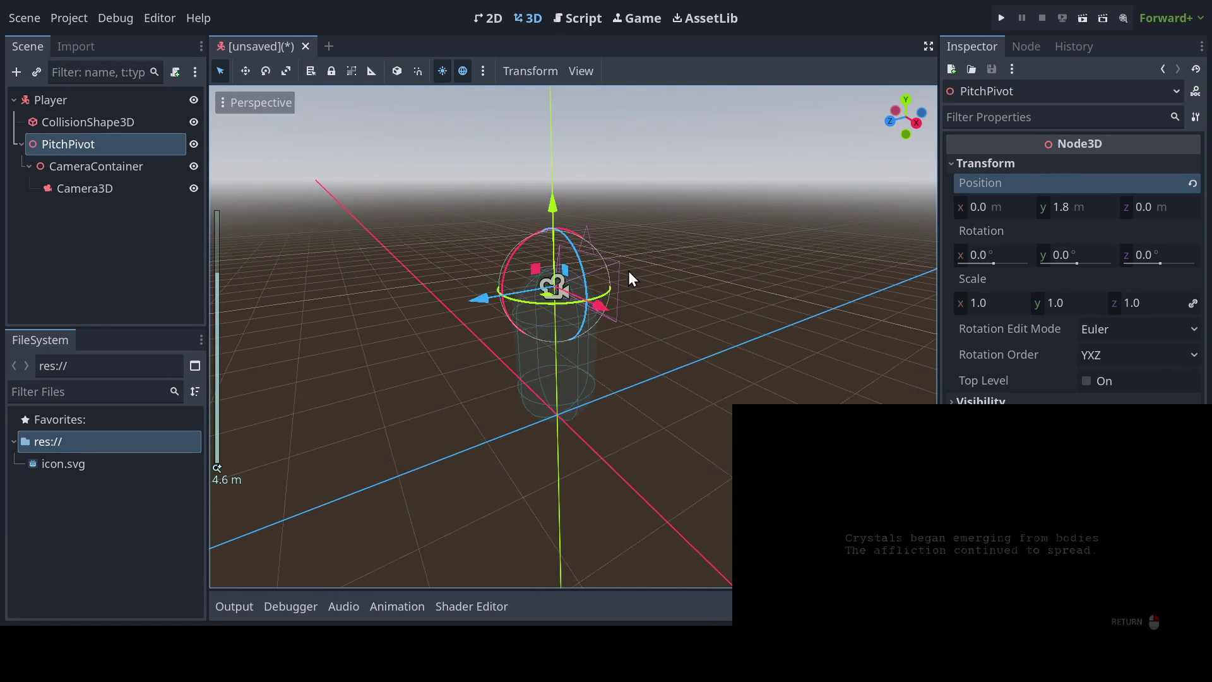
scroll(547, 304, "up", 5)
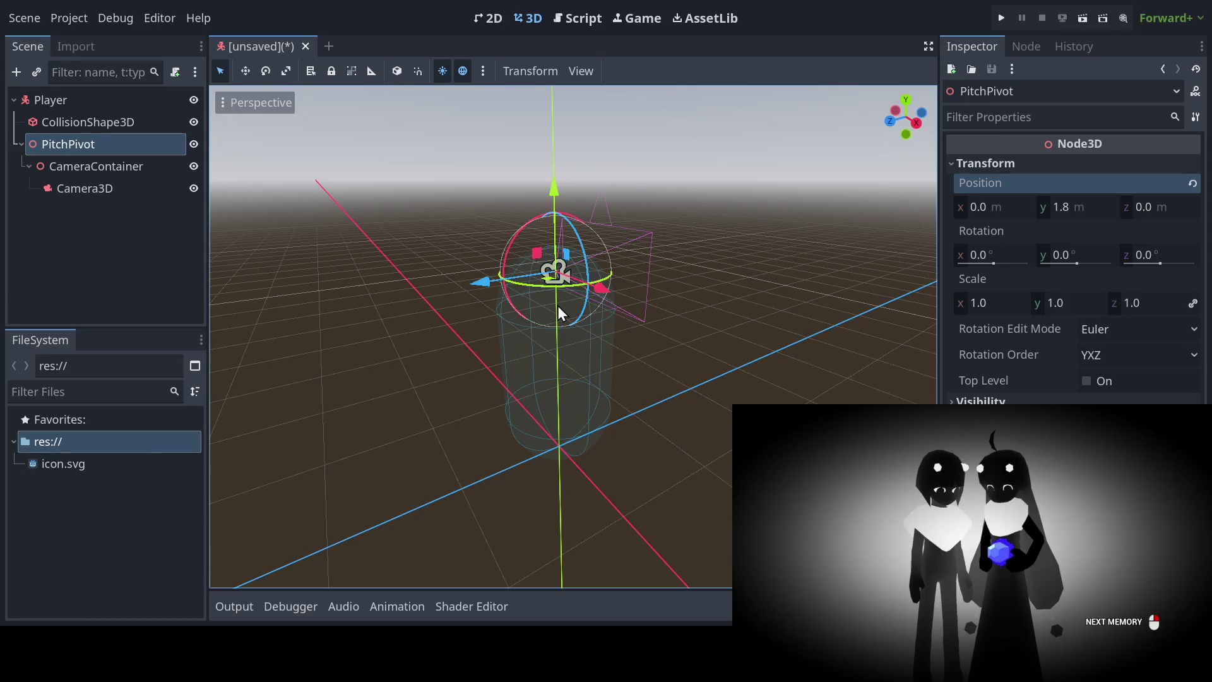
mouse_move(570, 293)
left_mouse_down()
mouse_move(673, 368)
mouse_move(592, 352)
mouse_move(658, 339)
mouse_move(722, 378)
left_mouse_up()
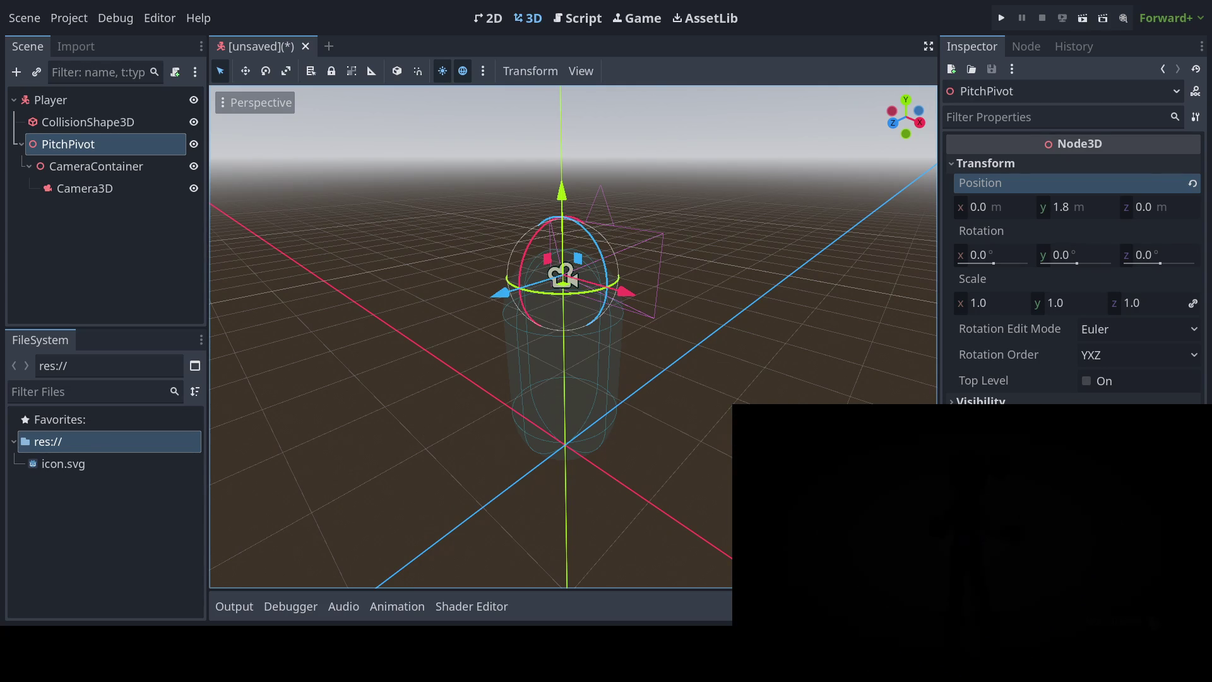
mouse_move(370, 308)
left_mouse_down()
mouse_move(357, 303)
mouse_move(369, 304)
left_mouse_up()
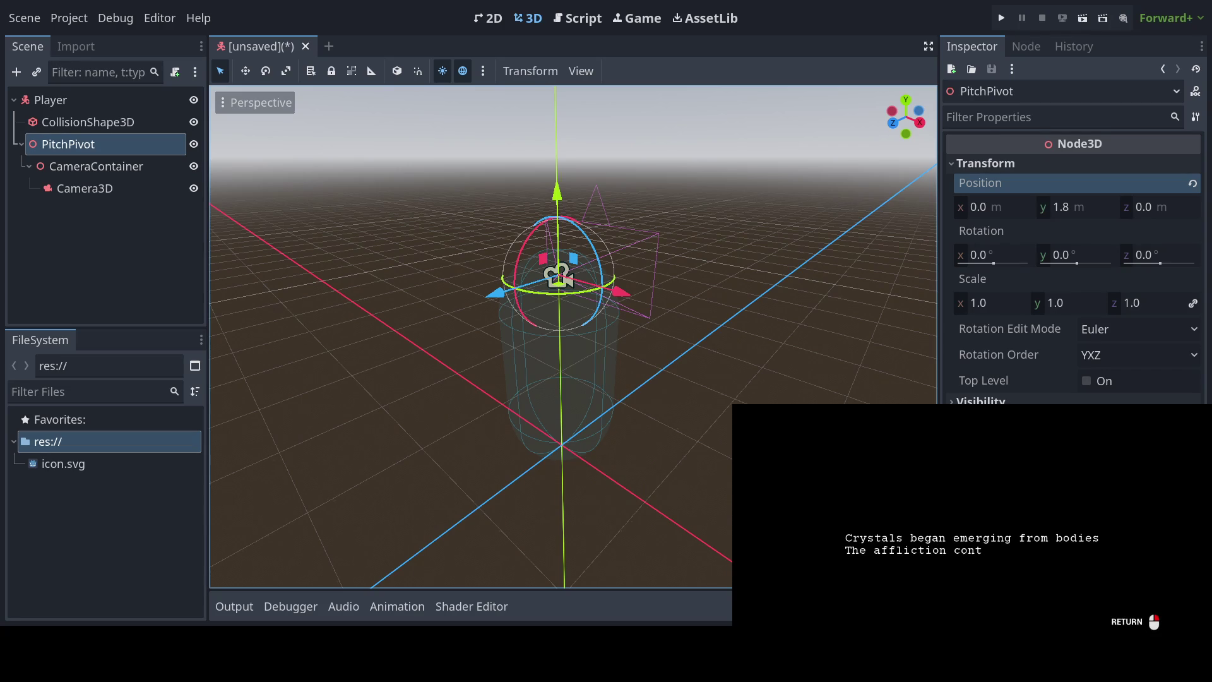
left_click_drag(372, 372, 343, 372)
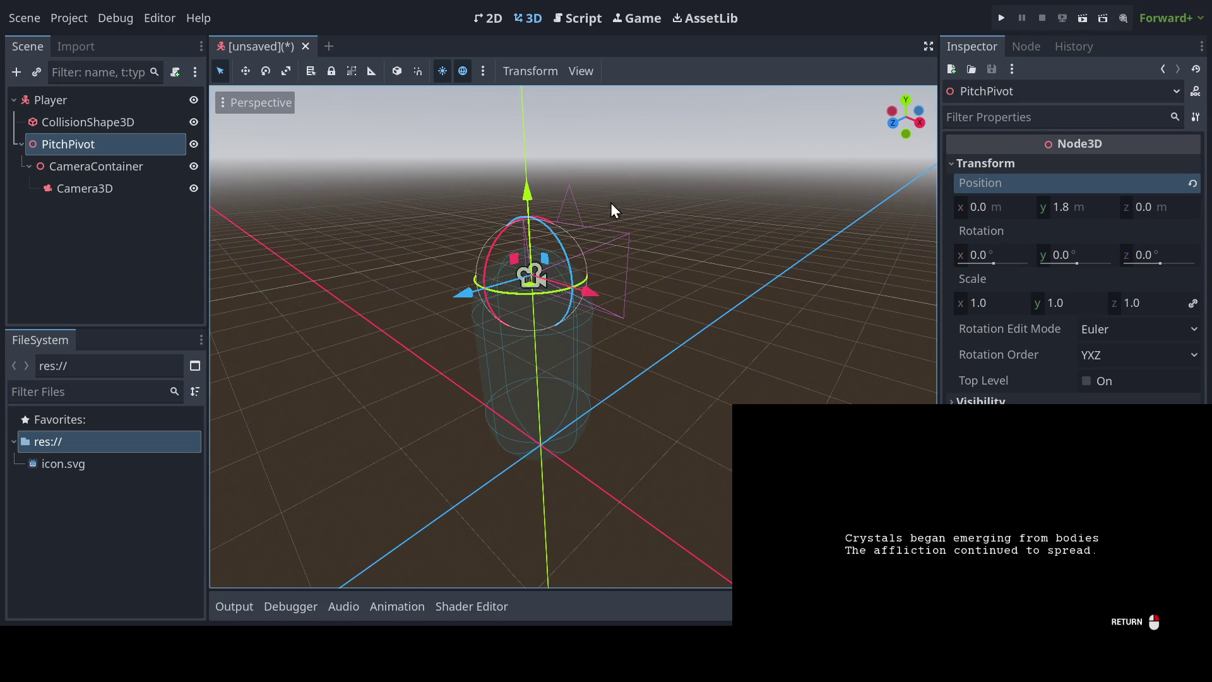
mouse_move(653, 275)
left_mouse_down()
mouse_move(717, 312)
mouse_move(651, 300)
mouse_move(644, 287)
mouse_move(615, 306)
mouse_move(662, 294)
left_mouse_up()
mouse_move(445, 274)
left_mouse_down()
mouse_move(440, 325)
mouse_move(442, 314)
mouse_move(456, 323)
left_mouse_up()
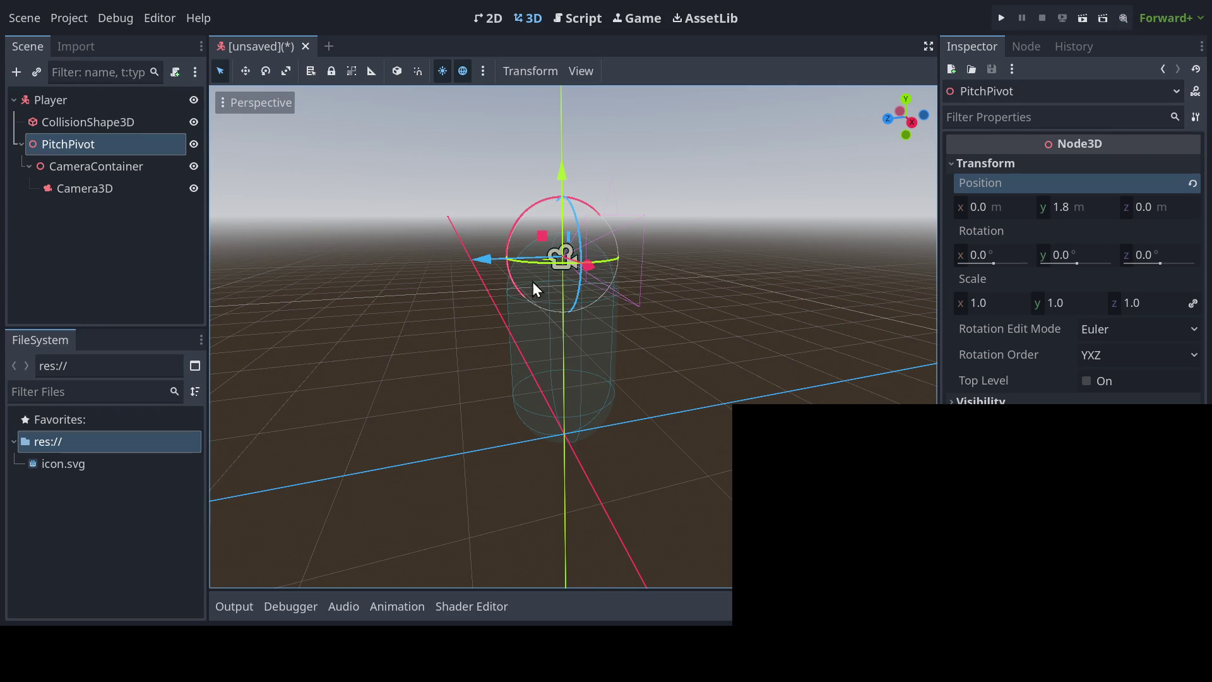
mouse_move(524, 286)
left_mouse_down()
mouse_move(487, 276)
mouse_move(527, 354)
mouse_move(525, 336)
mouse_move(486, 317)
mouse_move(560, 316)
mouse_move(567, 335)
mouse_move(430, 313)
mouse_move(560, 311)
mouse_move(467, 327)
mouse_move(514, 315)
mouse_move(476, 421)
mouse_move(533, 312)
mouse_move(498, 314)
mouse_move(529, 326)
mouse_move(518, 304)
left_mouse_up()
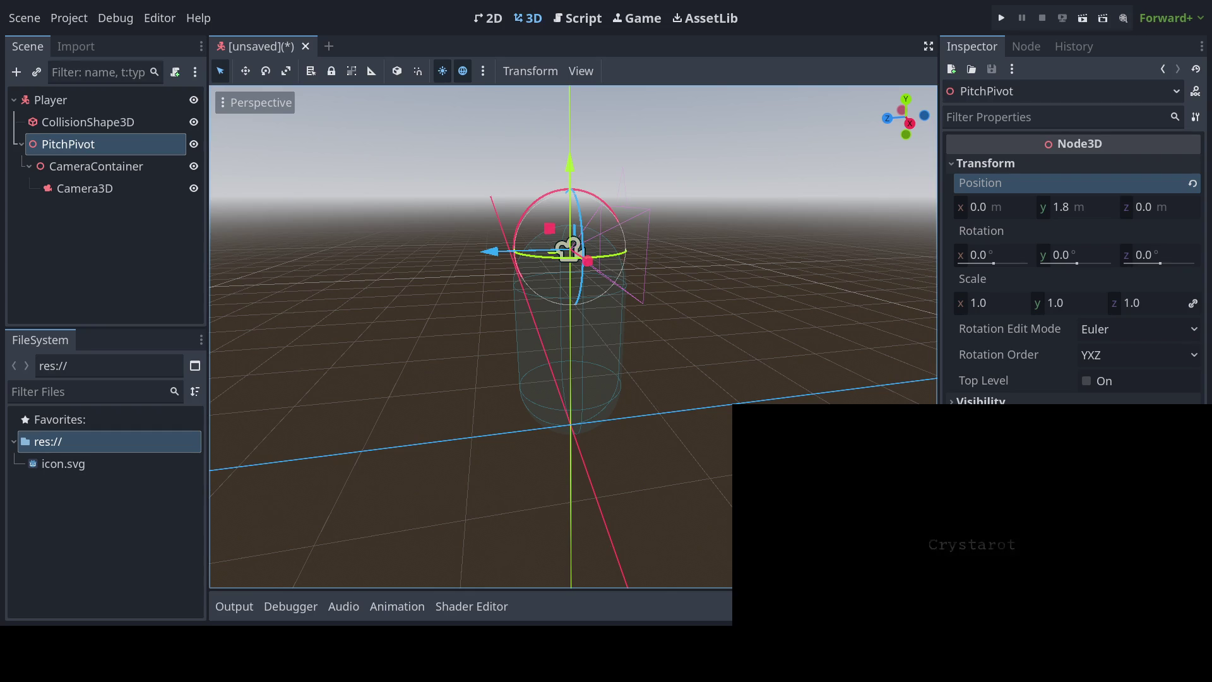
Step: Orbit the 3D view to inspect the player capsule
mouse_move(537, 362)
left_mouse_down()
mouse_move(509, 362)
mouse_move(524, 373)
mouse_move(496, 415)
left_mouse_up()
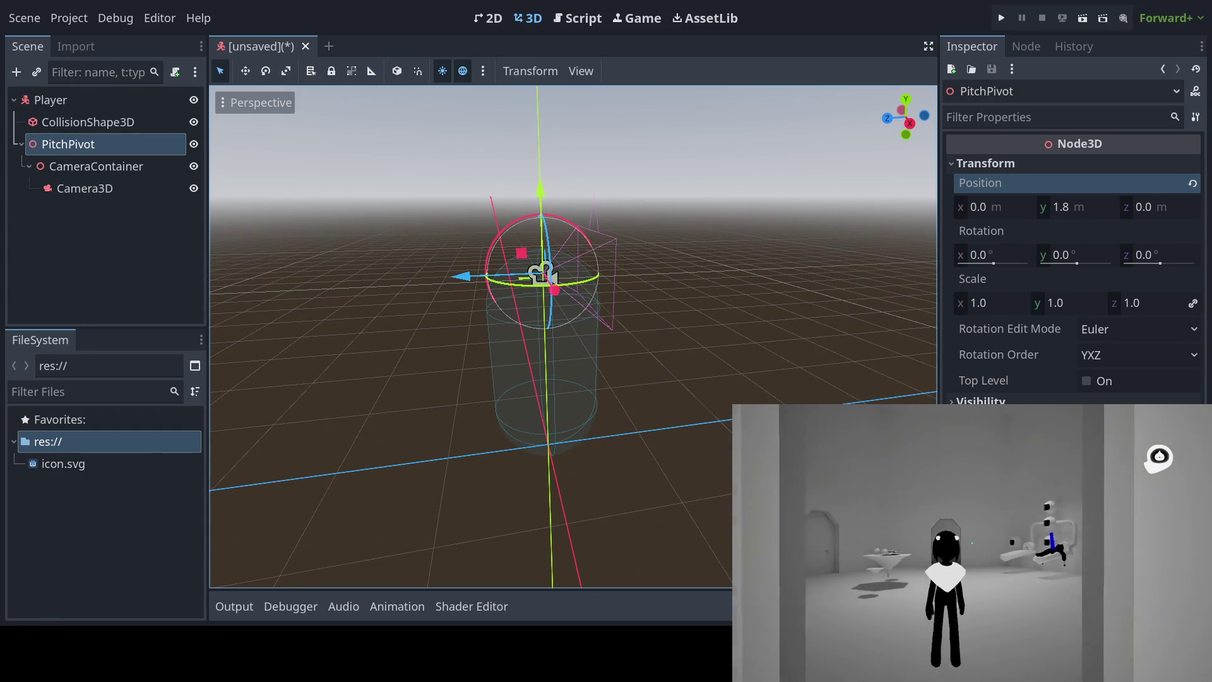
mouse_move(569, 351)
left_mouse_down()
mouse_move(650, 365)
mouse_move(608, 369)
mouse_move(586, 335)
left_mouse_up()
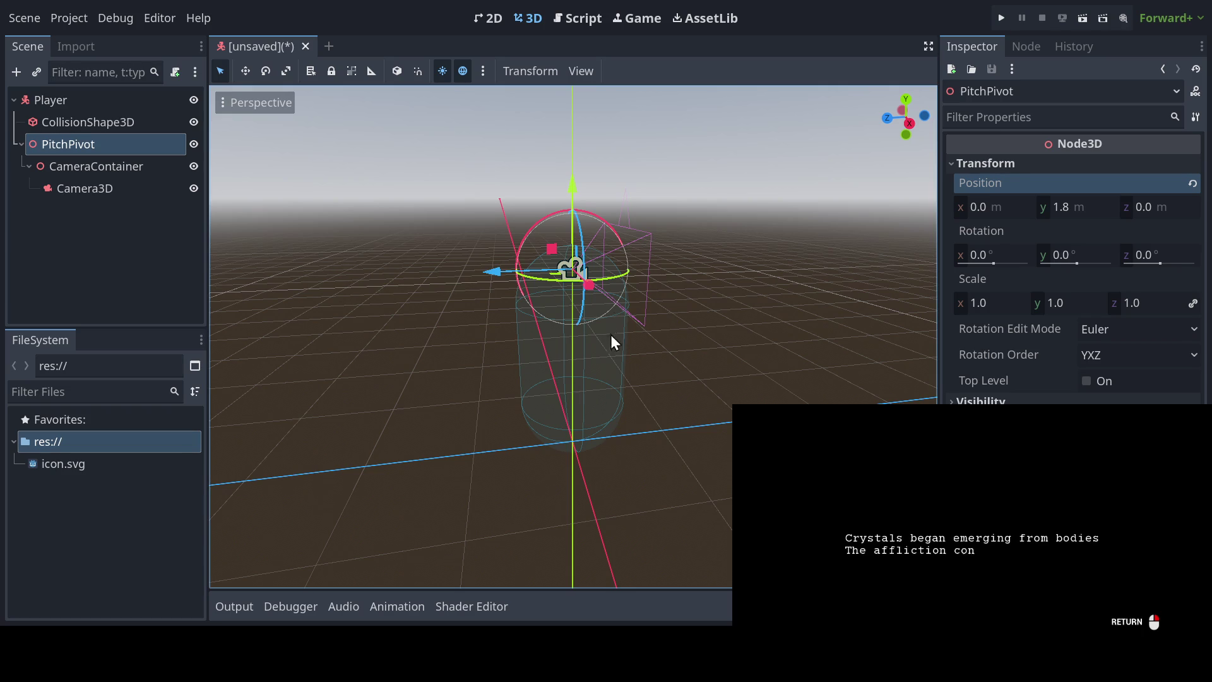
mouse_move(611, 335)
left_mouse_down()
mouse_move(574, 337)
mouse_move(634, 354)
mouse_move(641, 332)
mouse_move(613, 346)
left_mouse_up()
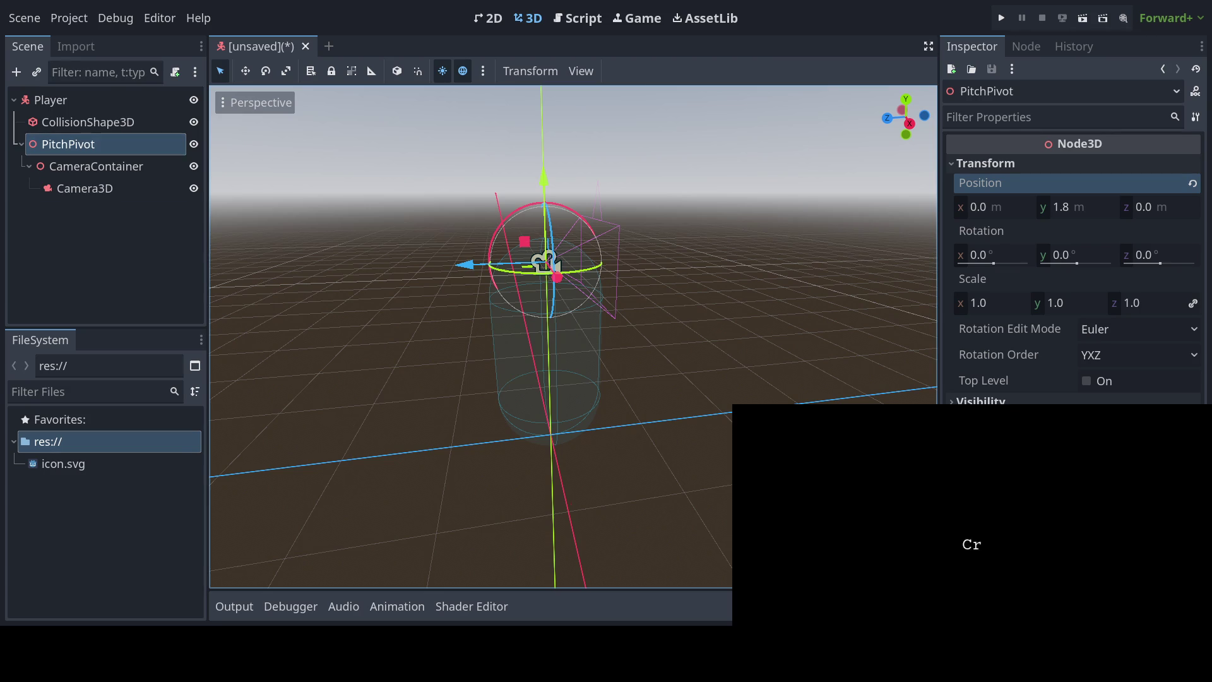
left_click_drag(361, 239, 351, 217)
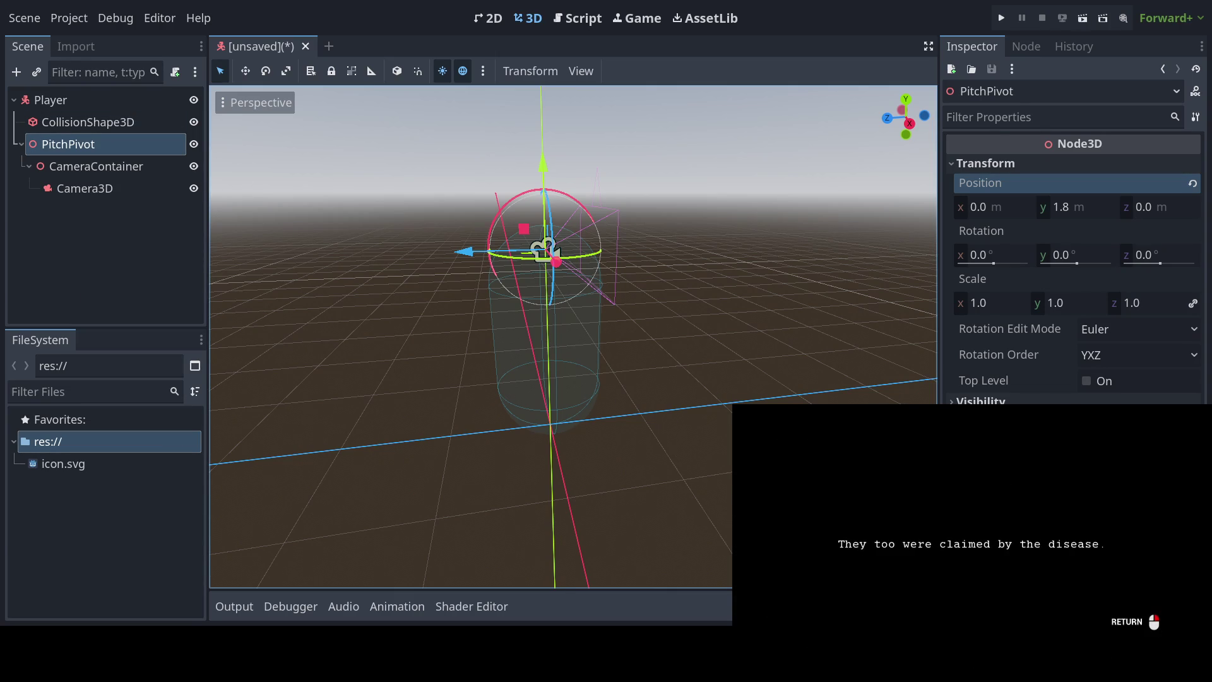
Step: Save the scene as player.tscn in a new res://characters/player/ folder
key("Return")
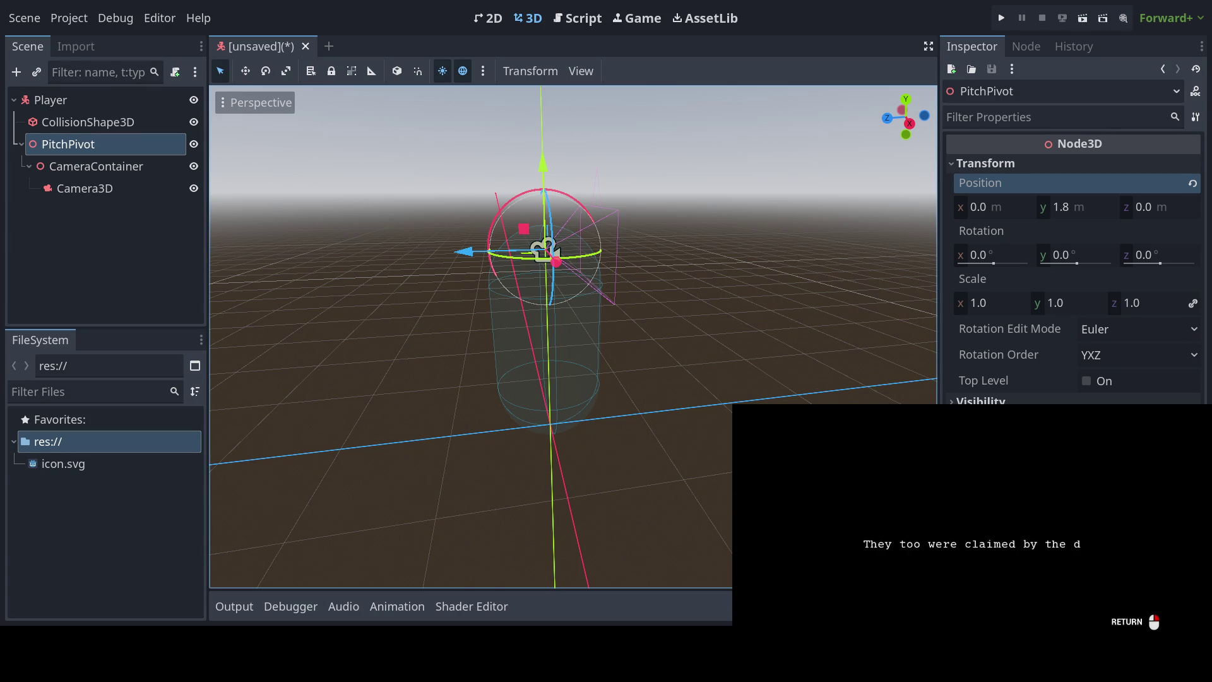
key("Return")
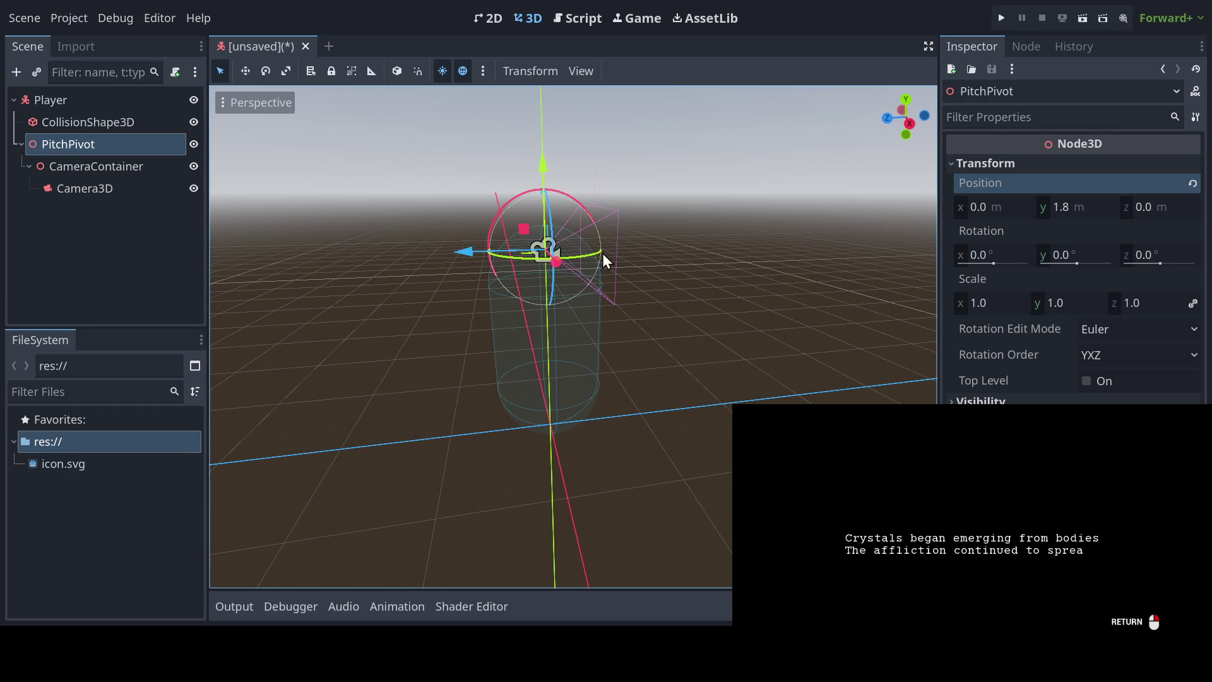
key("Return")
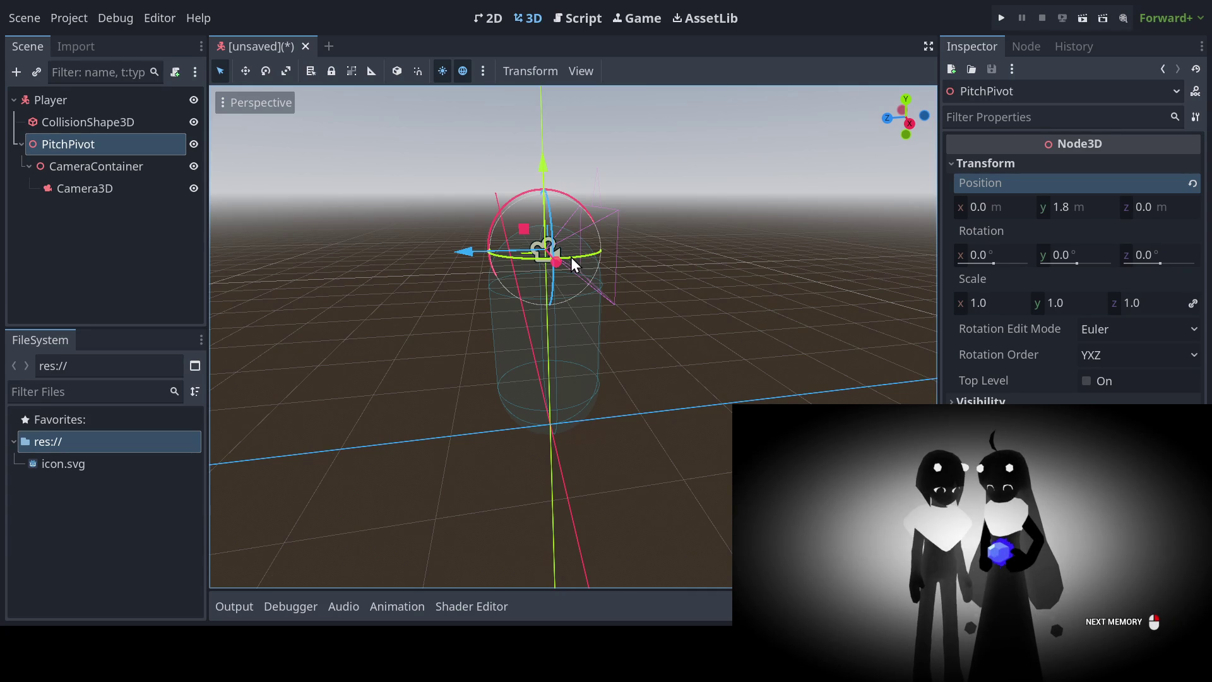
key("Return")
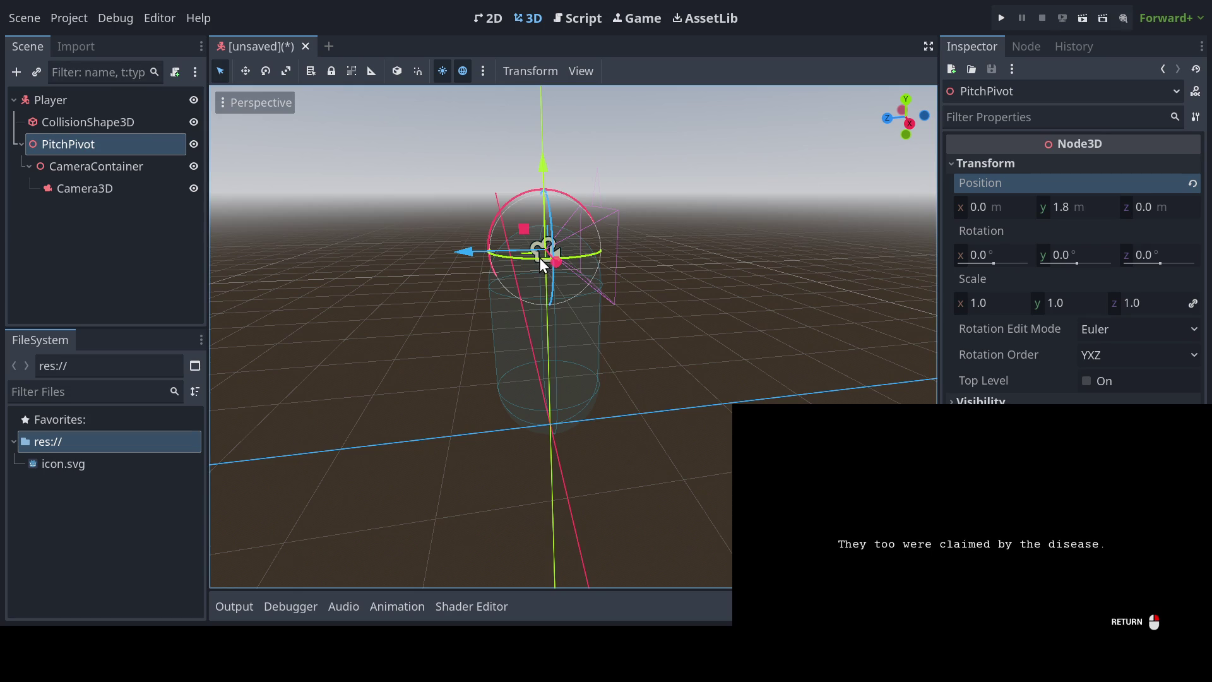
key("Return")
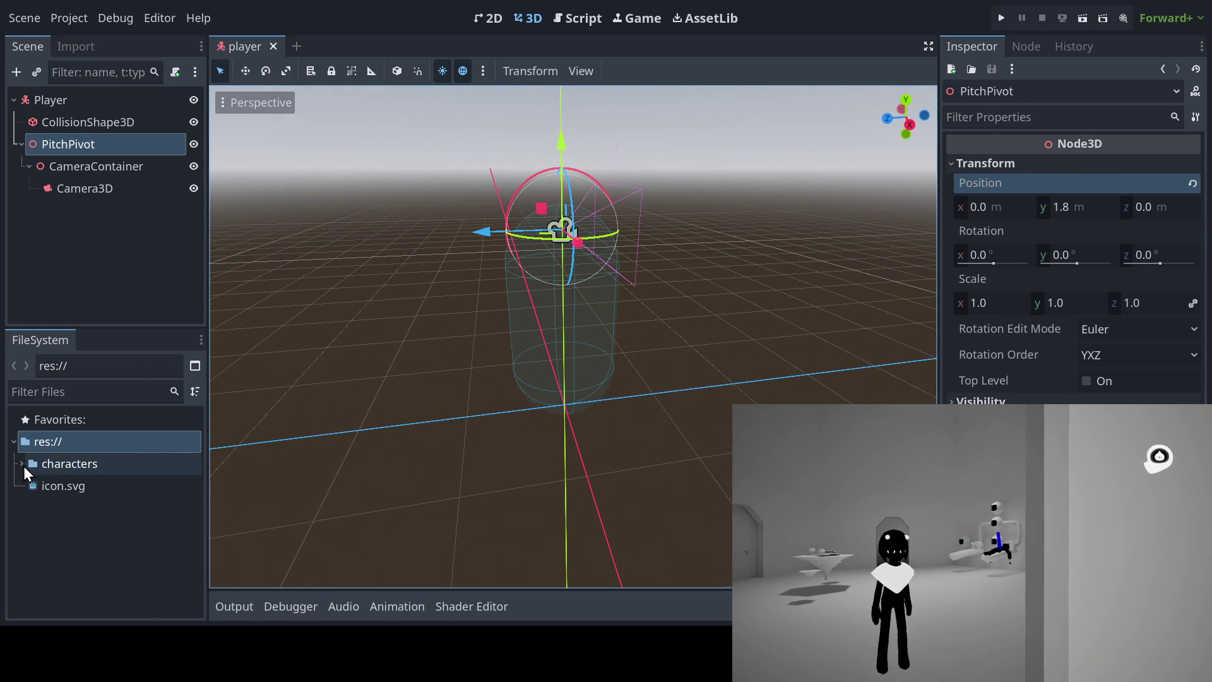
Step: Expand characters and its player subfolder in the FileSystem dock to reveal player.tscn
left_click(24, 466)
left_click(48, 490)
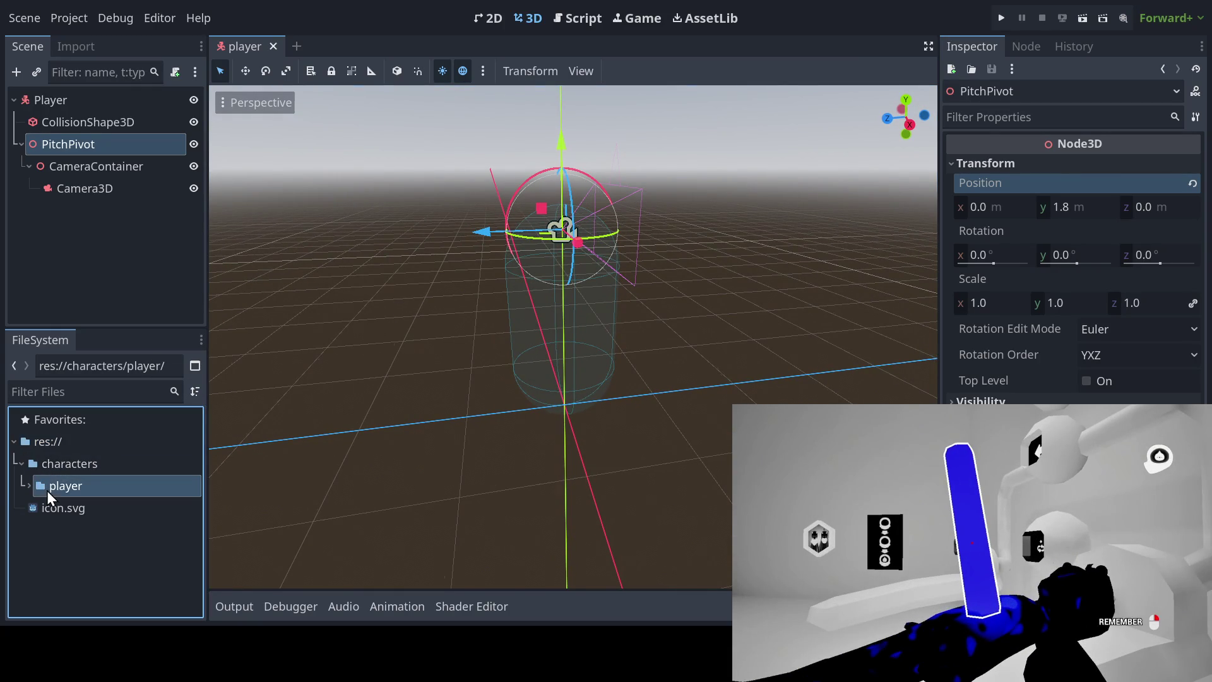
left_click(27, 484)
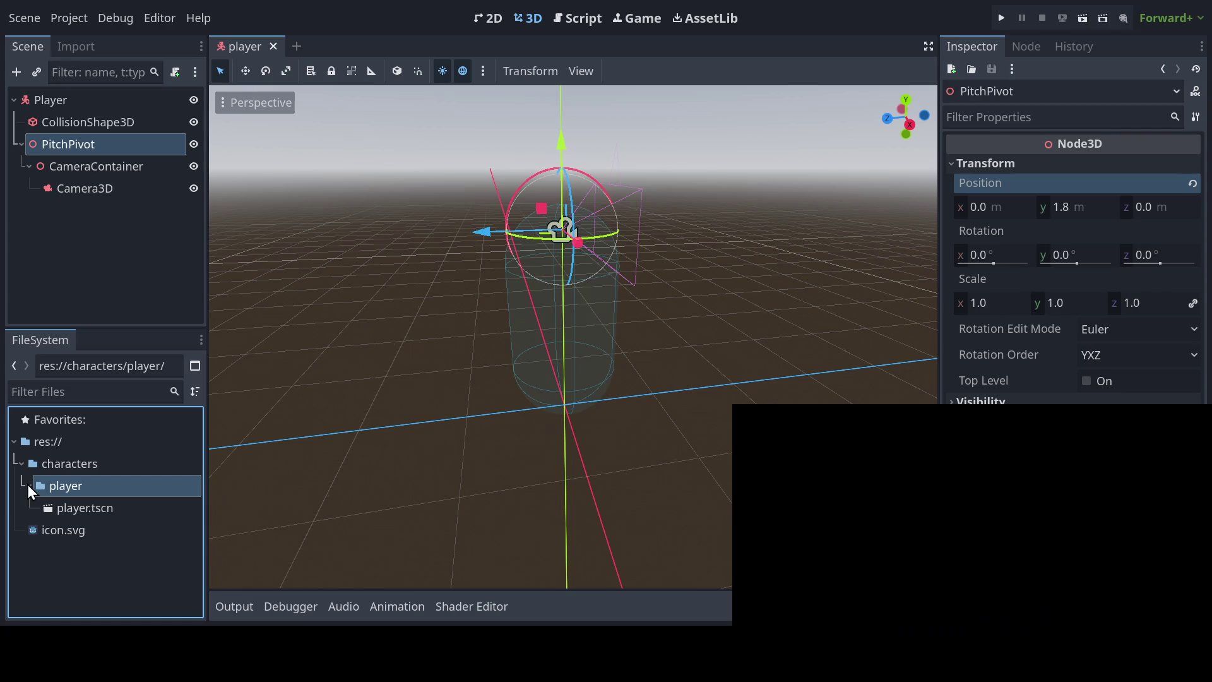
left_click(59, 465)
left_click(60, 451)
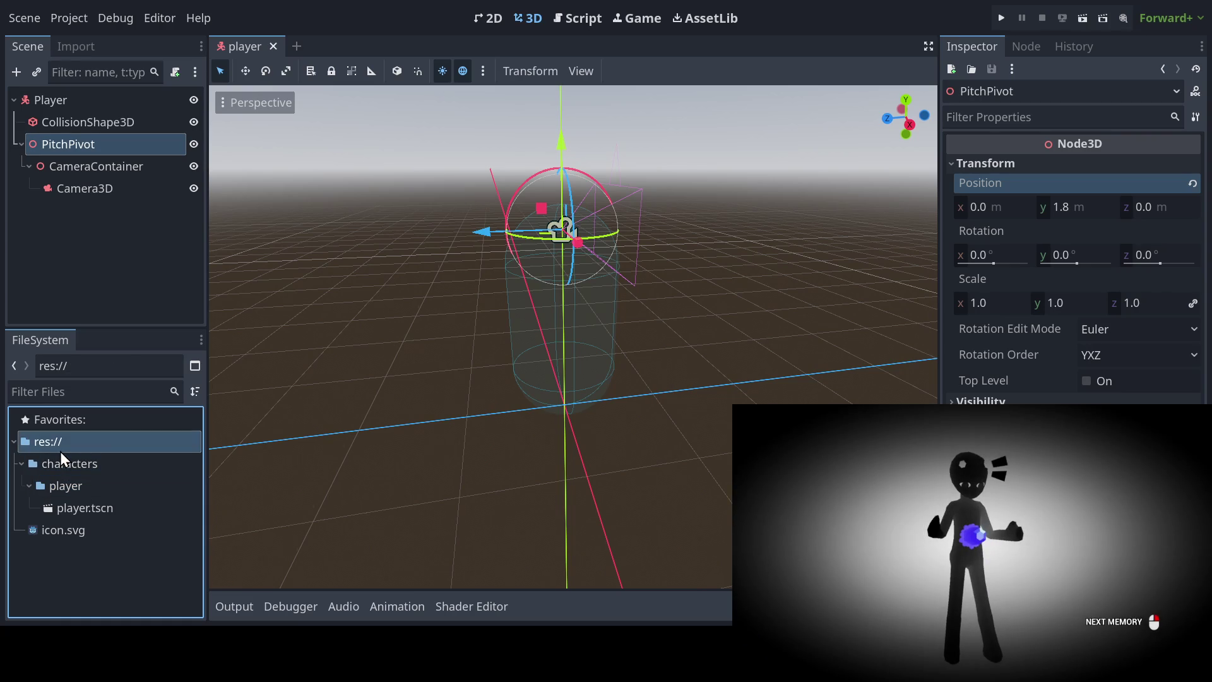
left_click(59, 462)
left_click(58, 489)
left_click(62, 467)
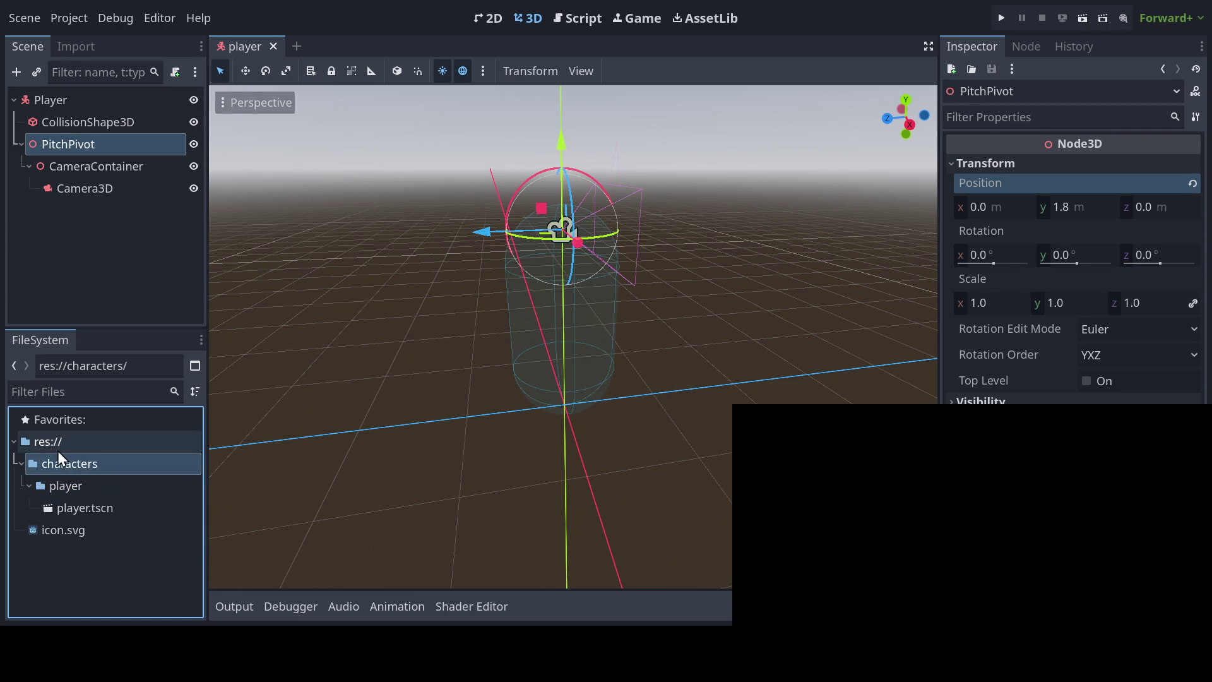
left_click(58, 450)
left_click(58, 463)
left_click(58, 486)
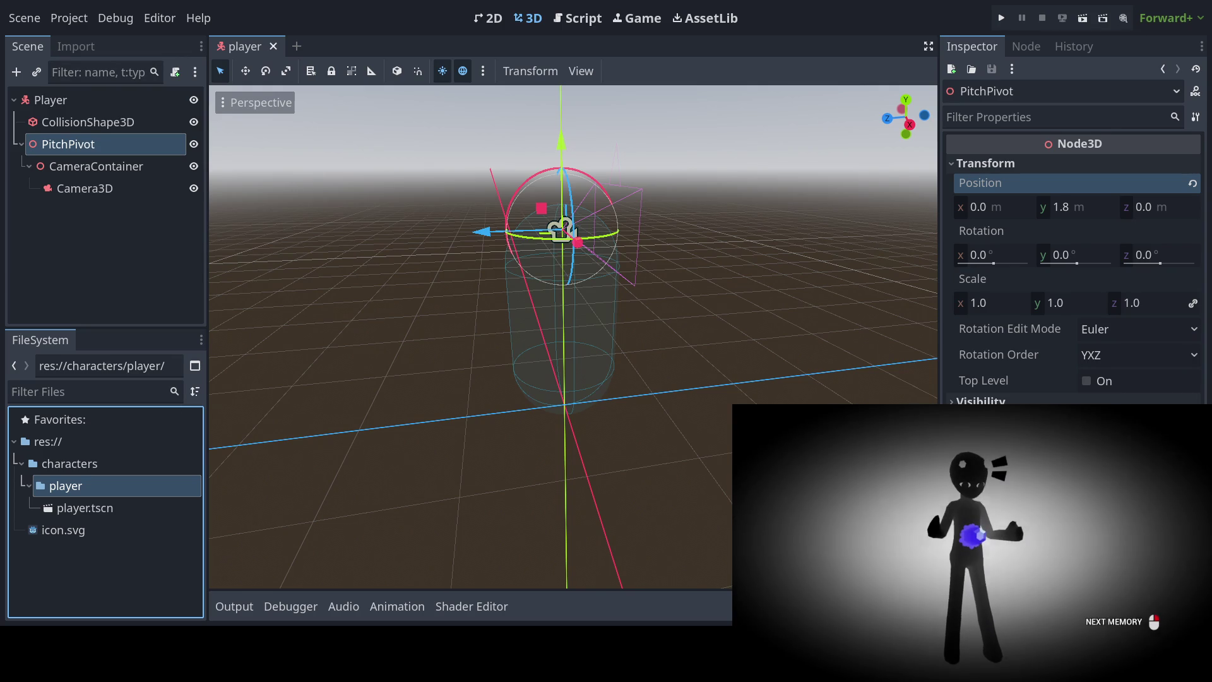
mouse_move(642, 324)
left_mouse_down()
mouse_move(652, 317)
mouse_move(624, 357)
mouse_move(663, 361)
mouse_move(623, 347)
mouse_move(520, 347)
mouse_move(679, 355)
mouse_move(633, 342)
mouse_move(599, 351)
left_mouse_up()
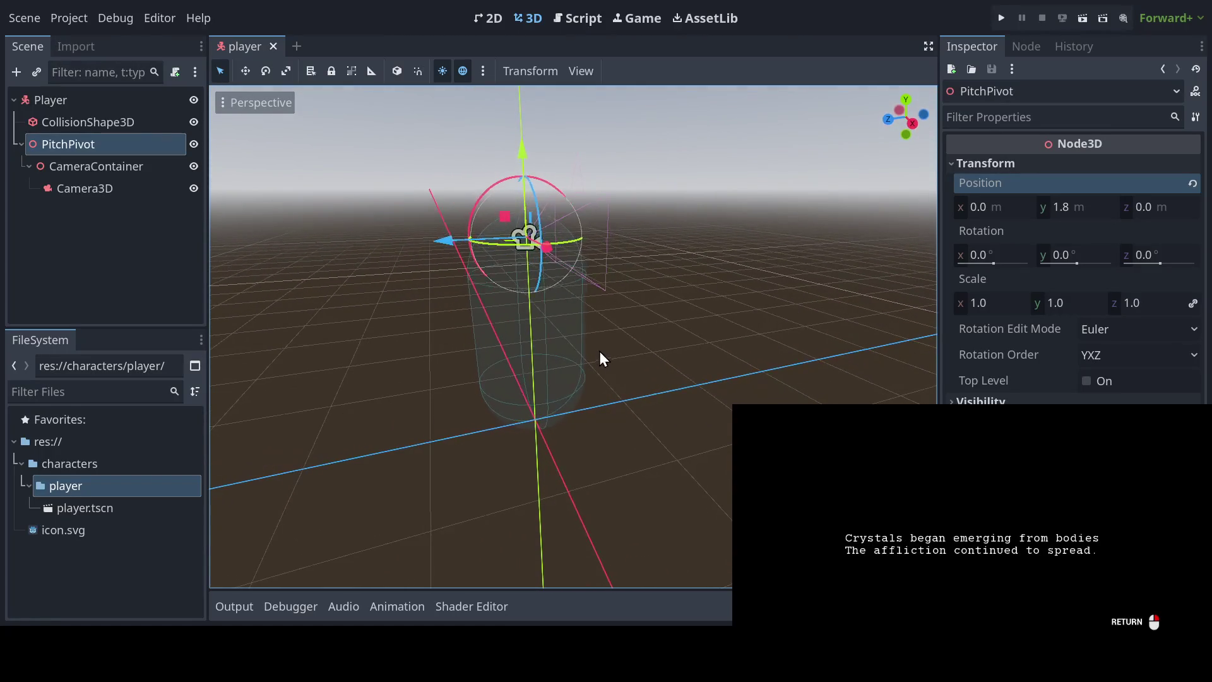
mouse_move(581, 309)
left_mouse_down()
mouse_move(510, 347)
mouse_move(499, 329)
left_mouse_up()
scroll(498, 311, "down", 1)
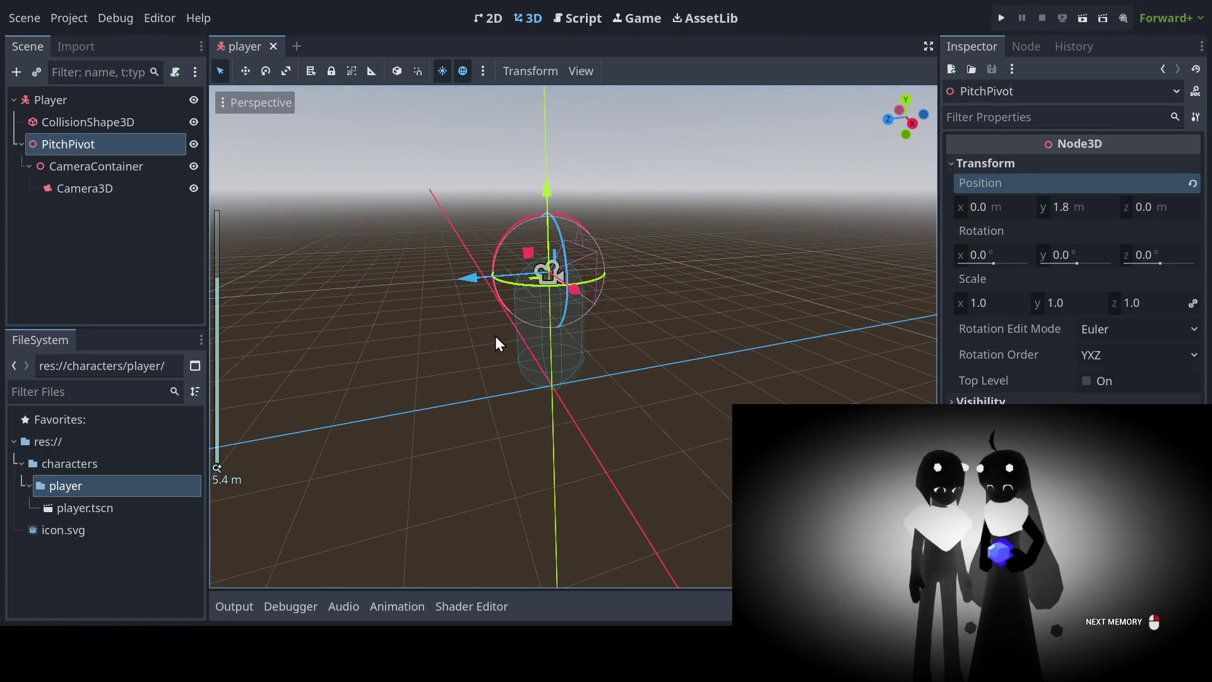
scroll(497, 340, "up", 4)
scroll(498, 340, "up", 3)
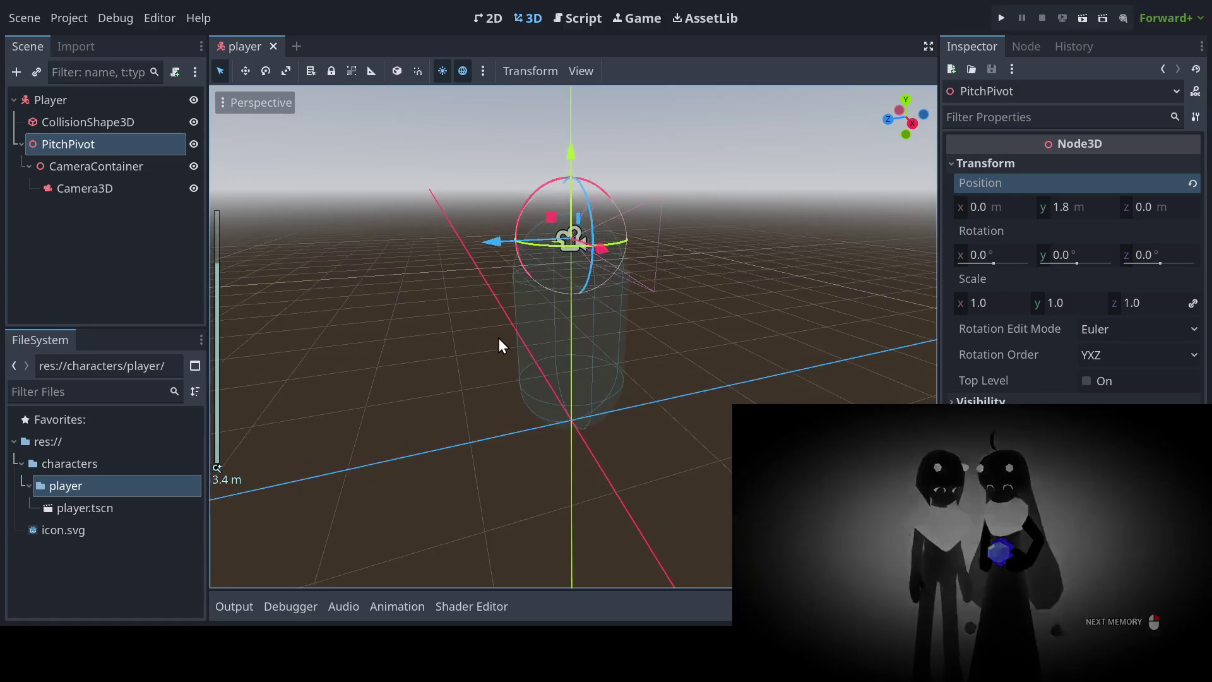
mouse_move(498, 351)
left_mouse_down()
mouse_move(497, 335)
mouse_move(517, 334)
mouse_move(494, 373)
mouse_move(491, 428)
mouse_move(493, 324)
mouse_move(418, 297)
mouse_move(487, 265)
mouse_move(585, 314)
mouse_move(562, 370)
mouse_move(461, 360)
mouse_move(482, 314)
mouse_move(609, 339)
mouse_move(697, 331)
mouse_move(434, 340)
mouse_move(448, 320)
mouse_move(467, 379)
mouse_move(559, 344)
mouse_move(513, 383)
mouse_move(446, 351)
left_mouse_up()
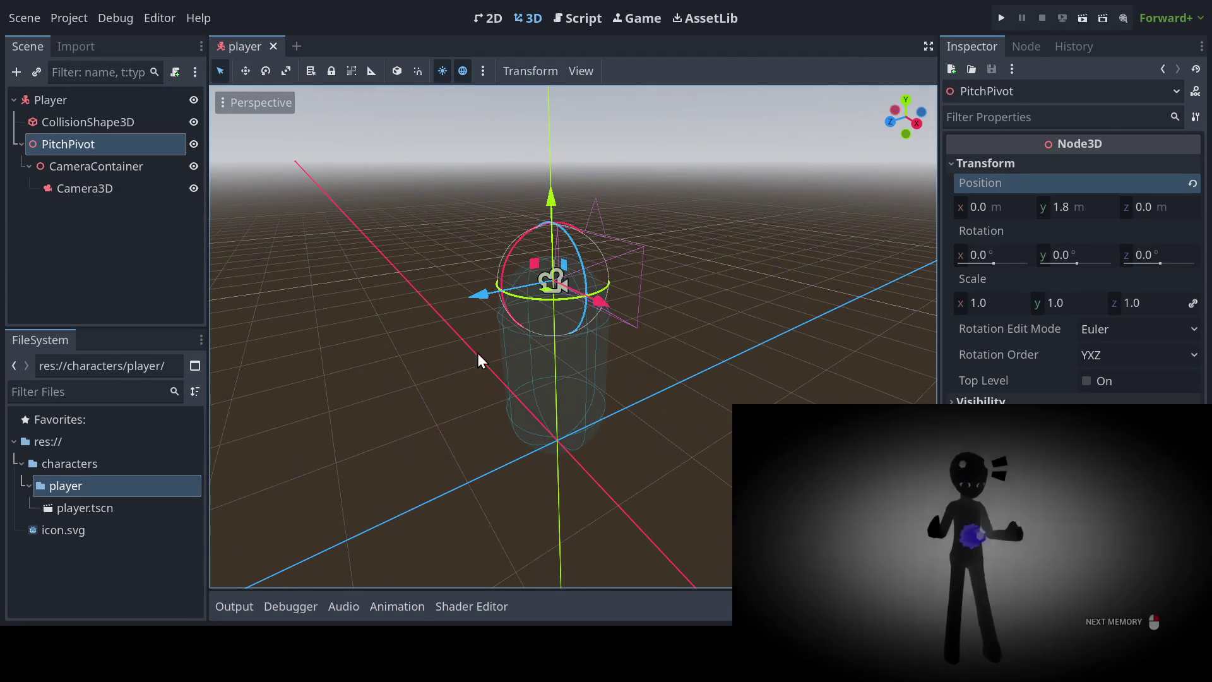
left_click_drag(502, 363, 604, 362)
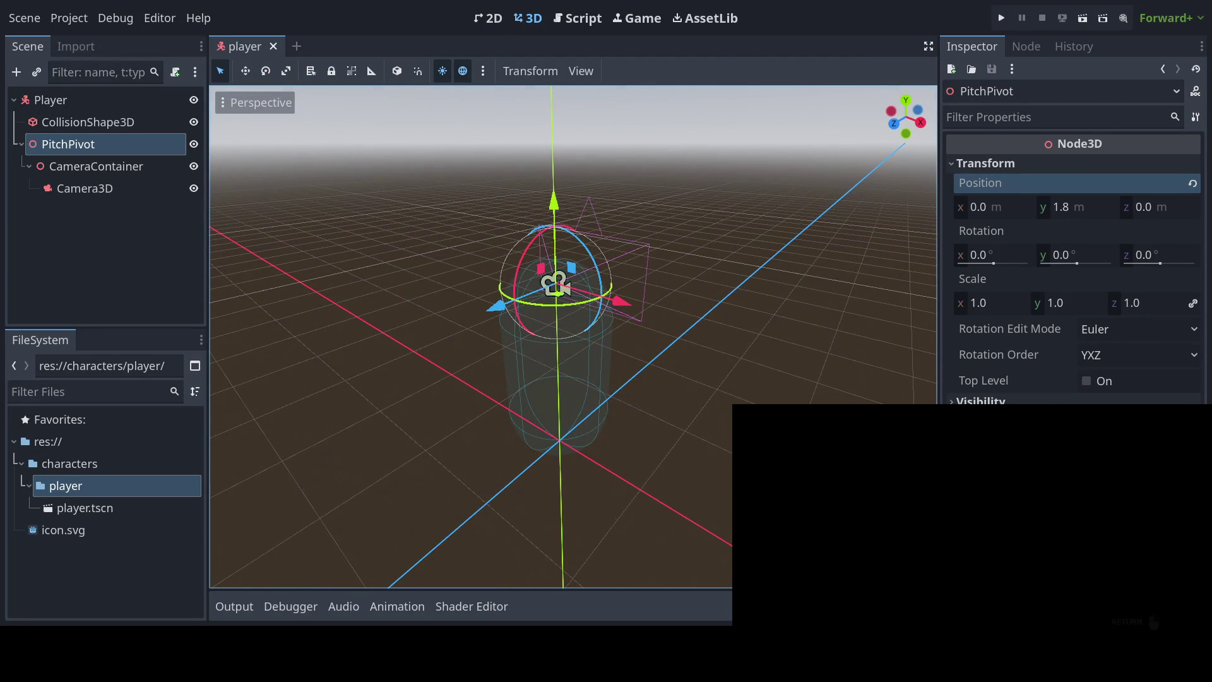
left_click(89, 267)
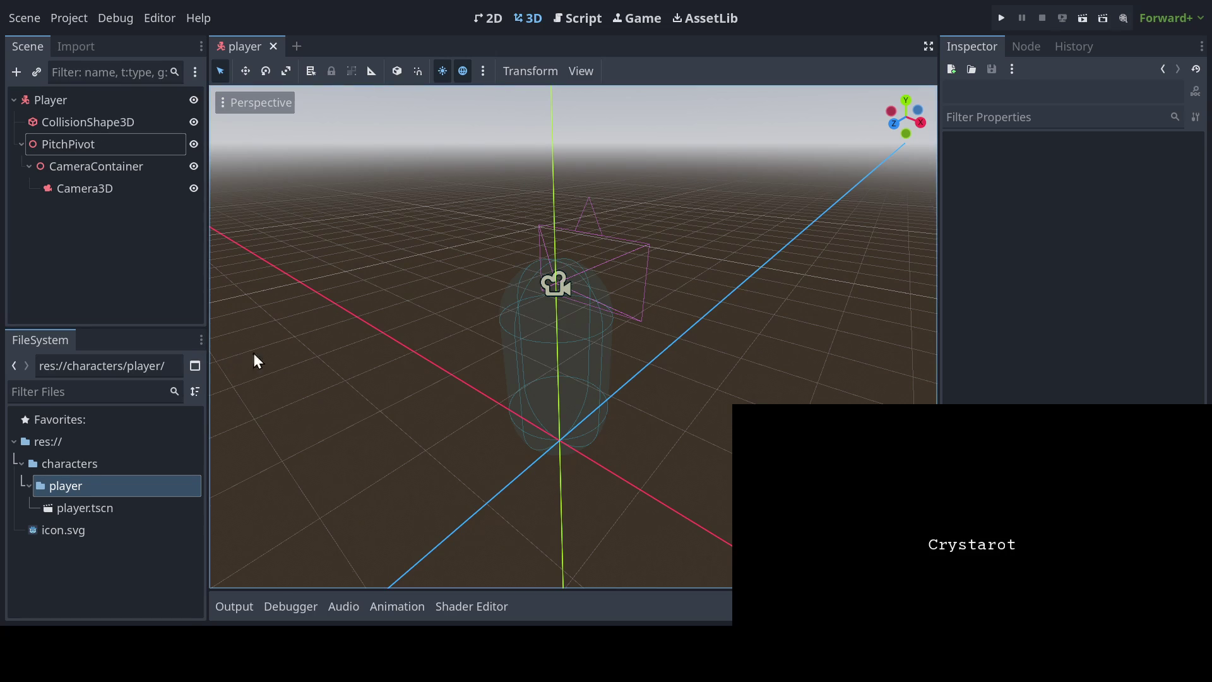
mouse_move(589, 202)
left_mouse_down()
mouse_move(539, 304)
mouse_move(608, 341)
mouse_move(522, 305)
mouse_move(427, 352)
mouse_move(560, 354)
mouse_move(542, 366)
mouse_move(528, 350)
mouse_move(419, 363)
mouse_move(593, 366)
mouse_move(565, 360)
mouse_move(566, 327)
left_mouse_up()
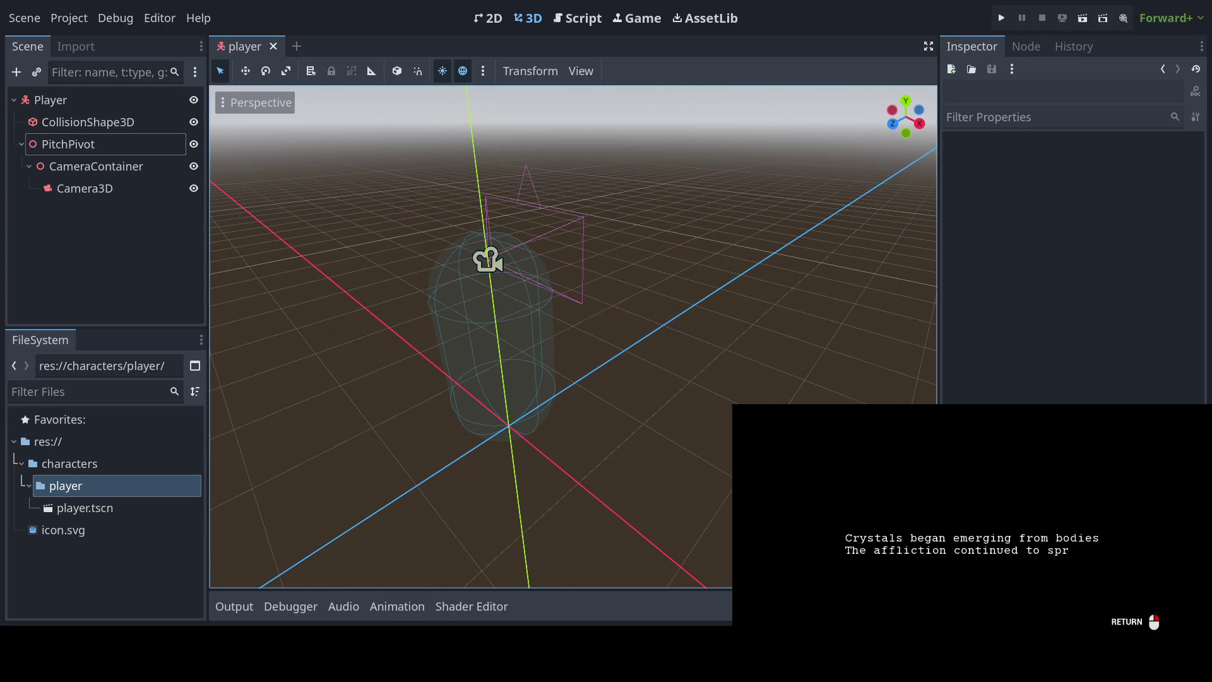
key("Return")
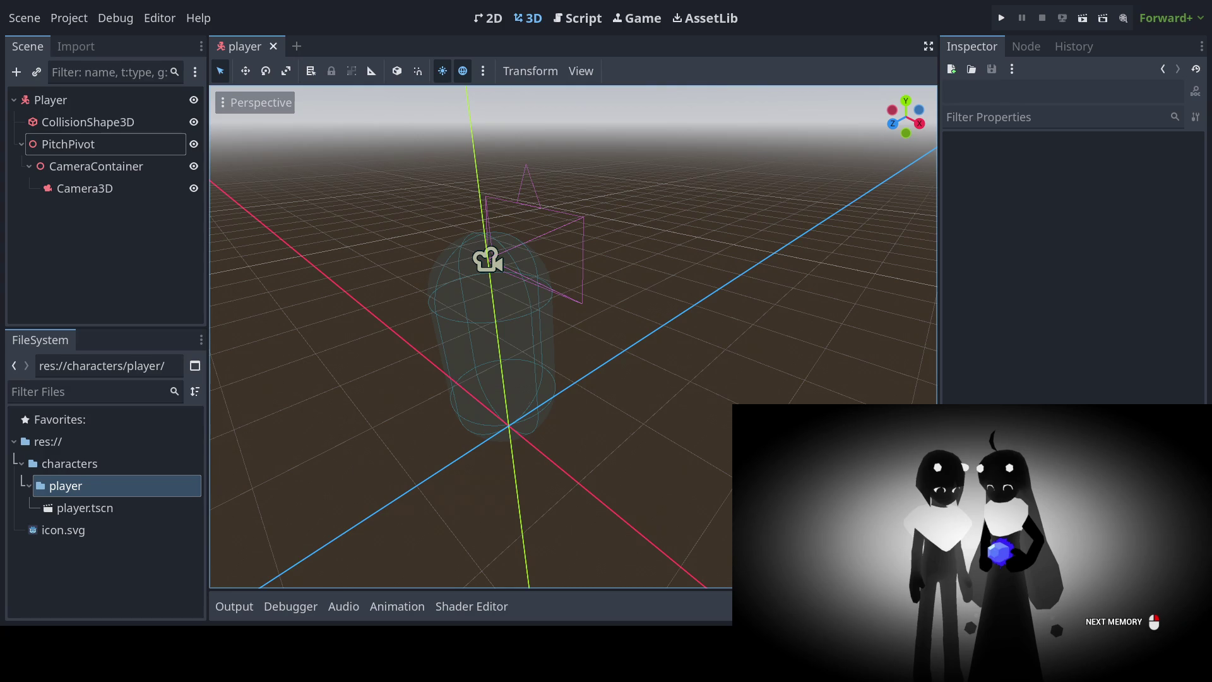
left_click(973, 543)
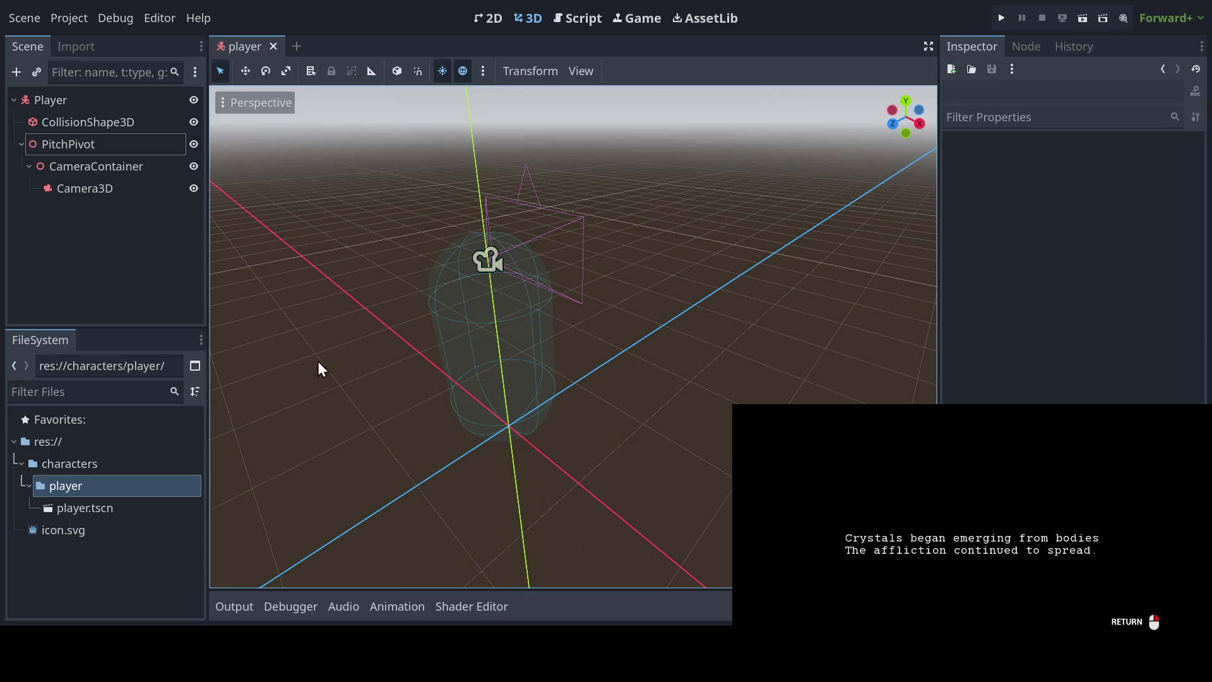
key("Return")
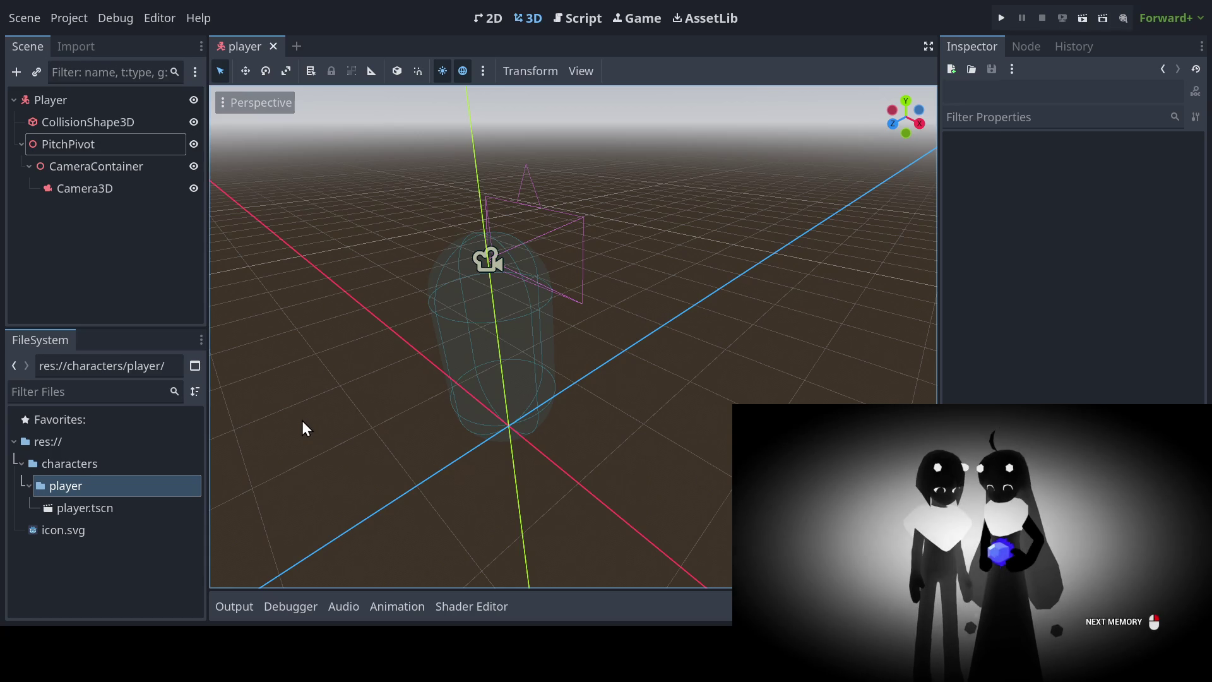
key("Return")
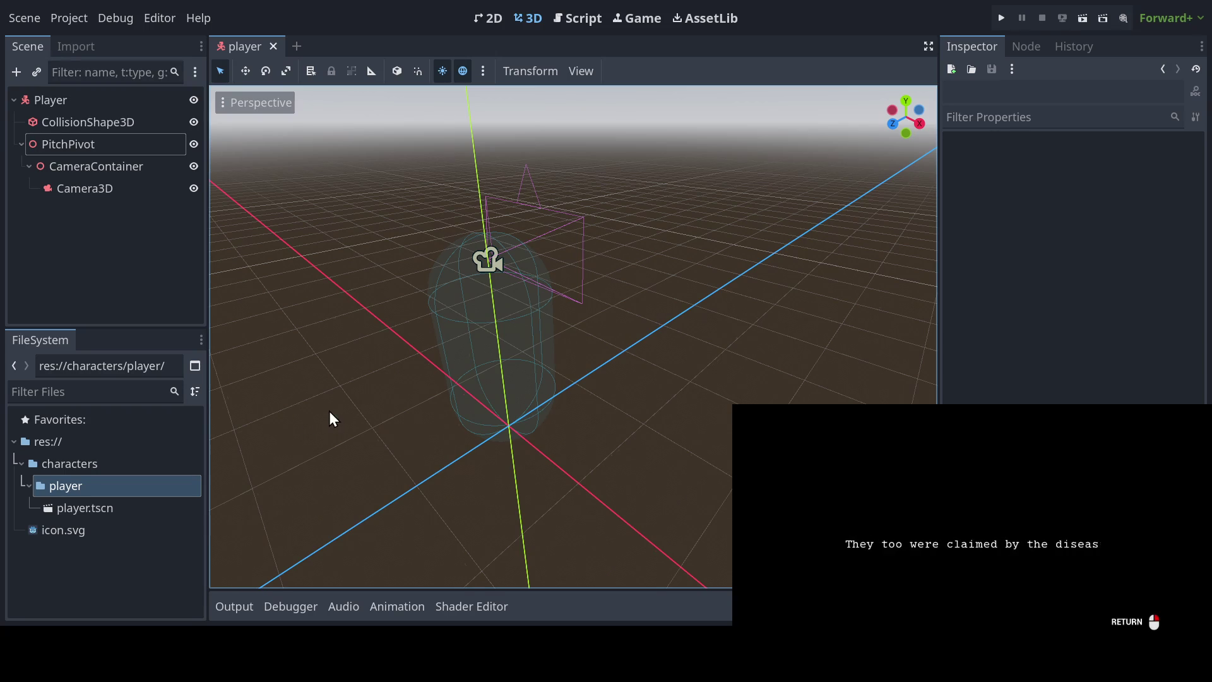
key("Return")
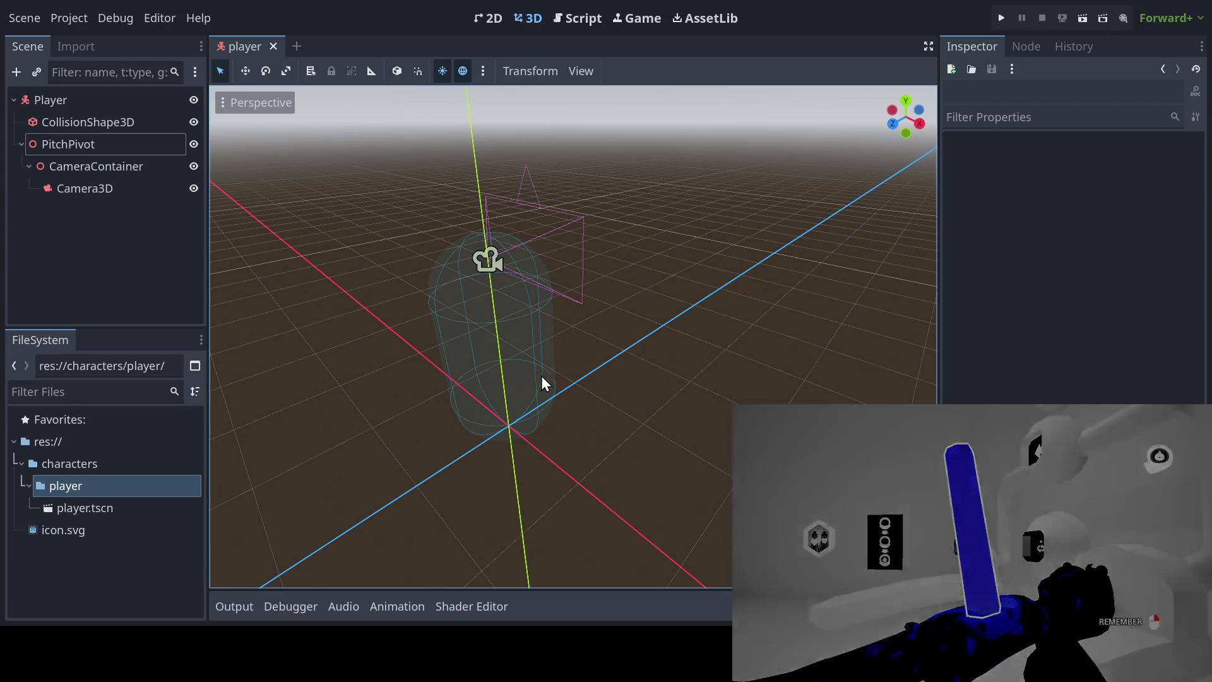
key("F8")
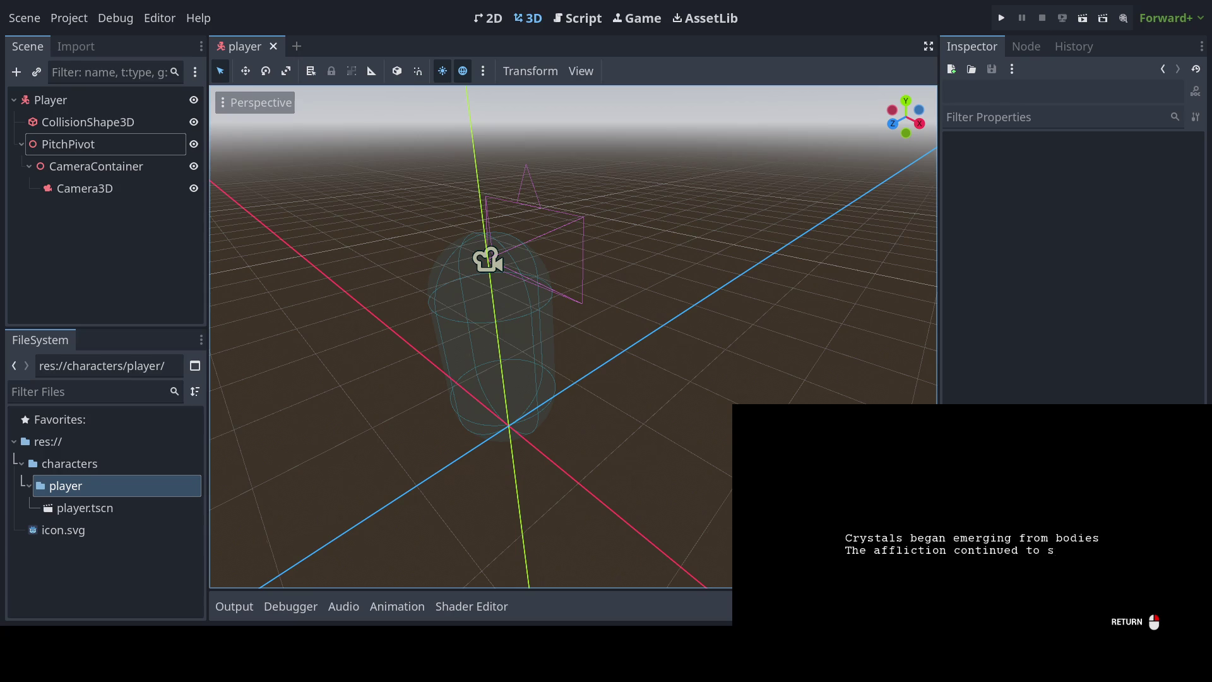
key("Return")
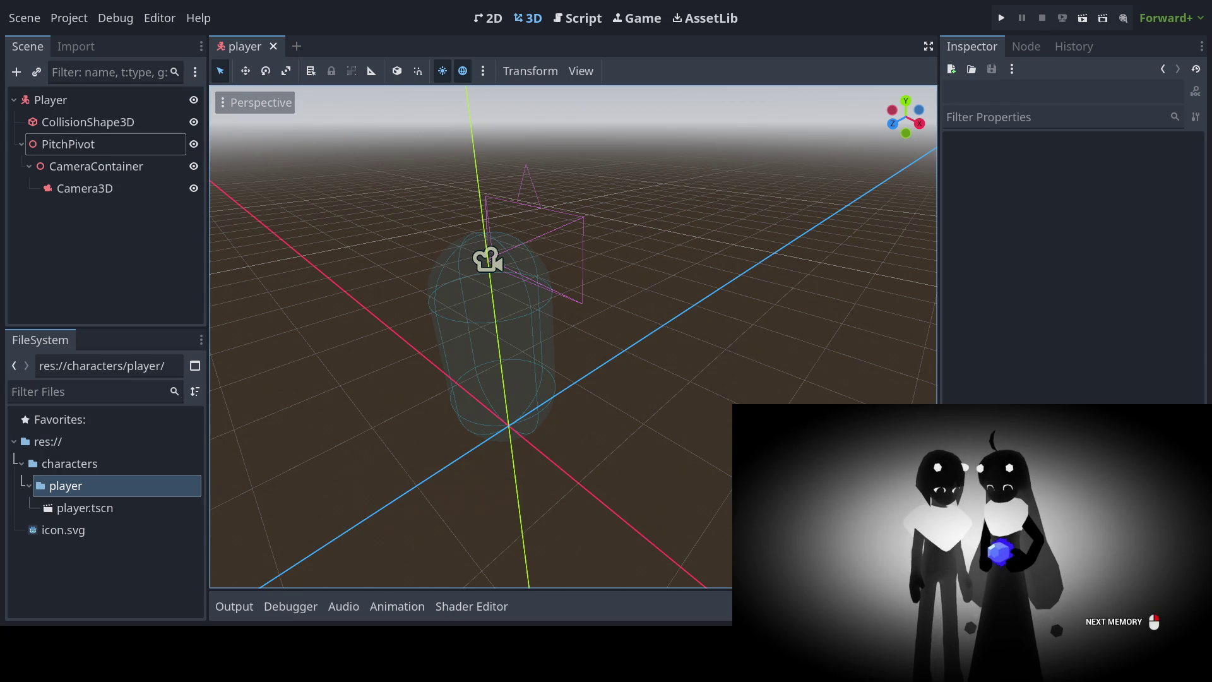
key("Return")
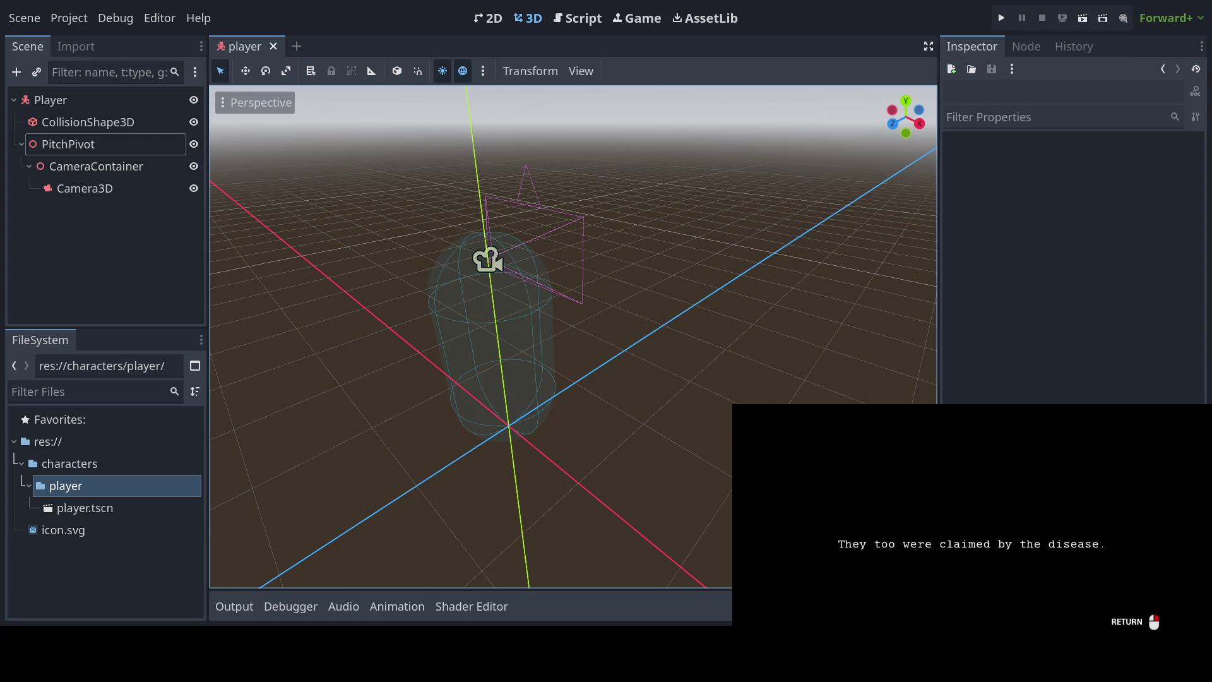
key("Return")
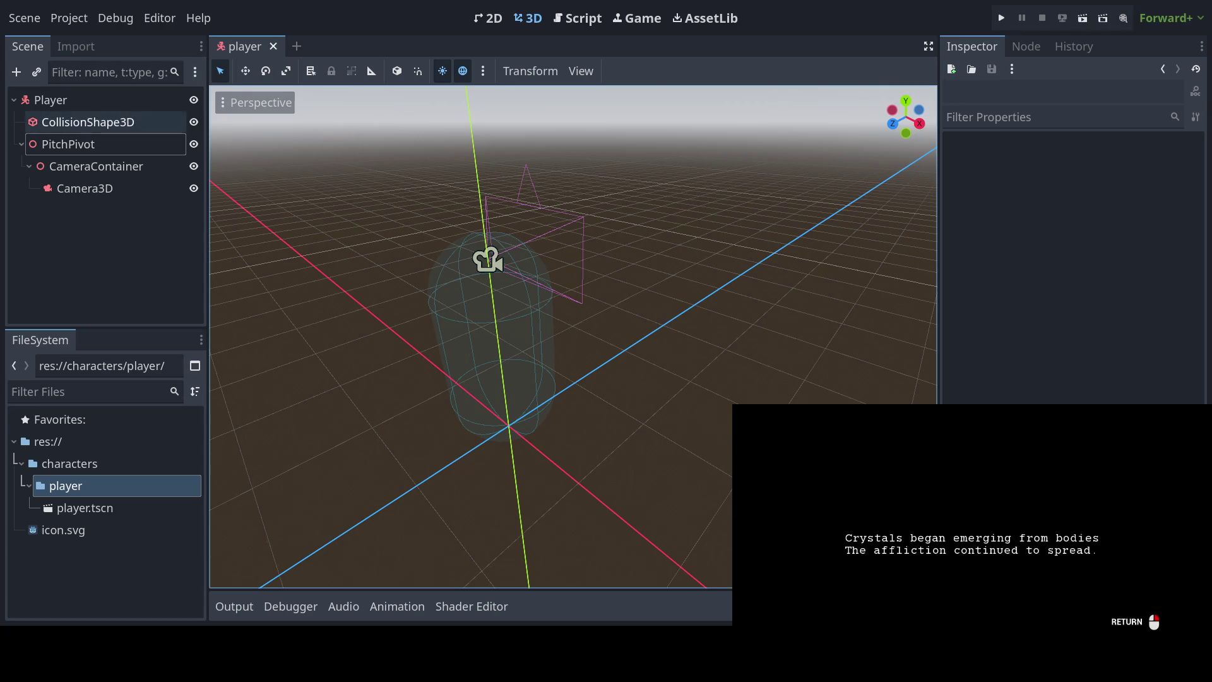
Step: Attach a new player.gd script extending CharacterBody3D to the Player root node
left_click(113, 100)
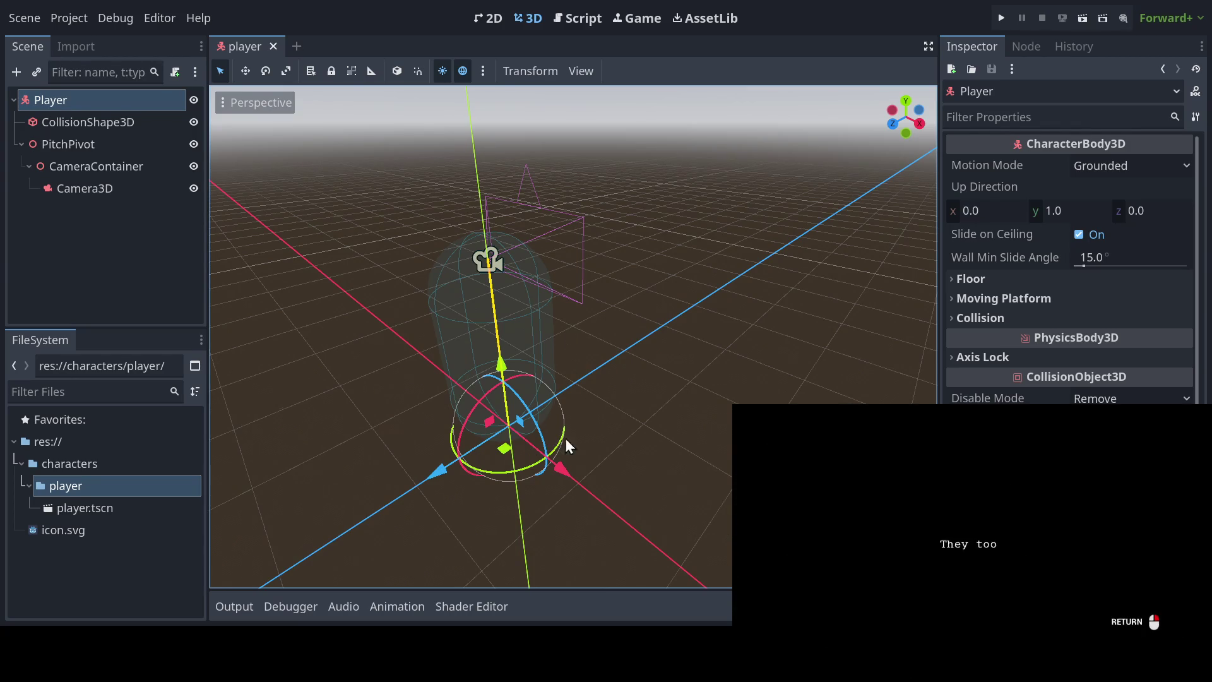
left_click(534, 438)
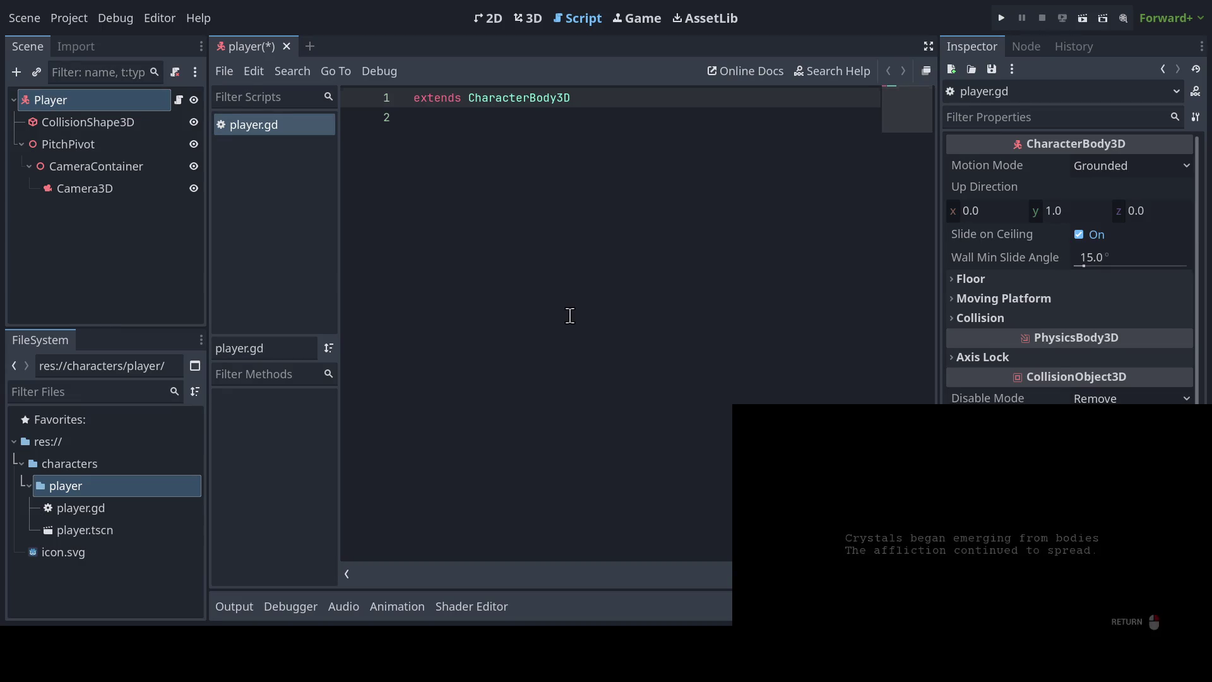
Step: Replace player.gd's contents with the copied player controller code and locate the line 49 error
left_click(570, 316)
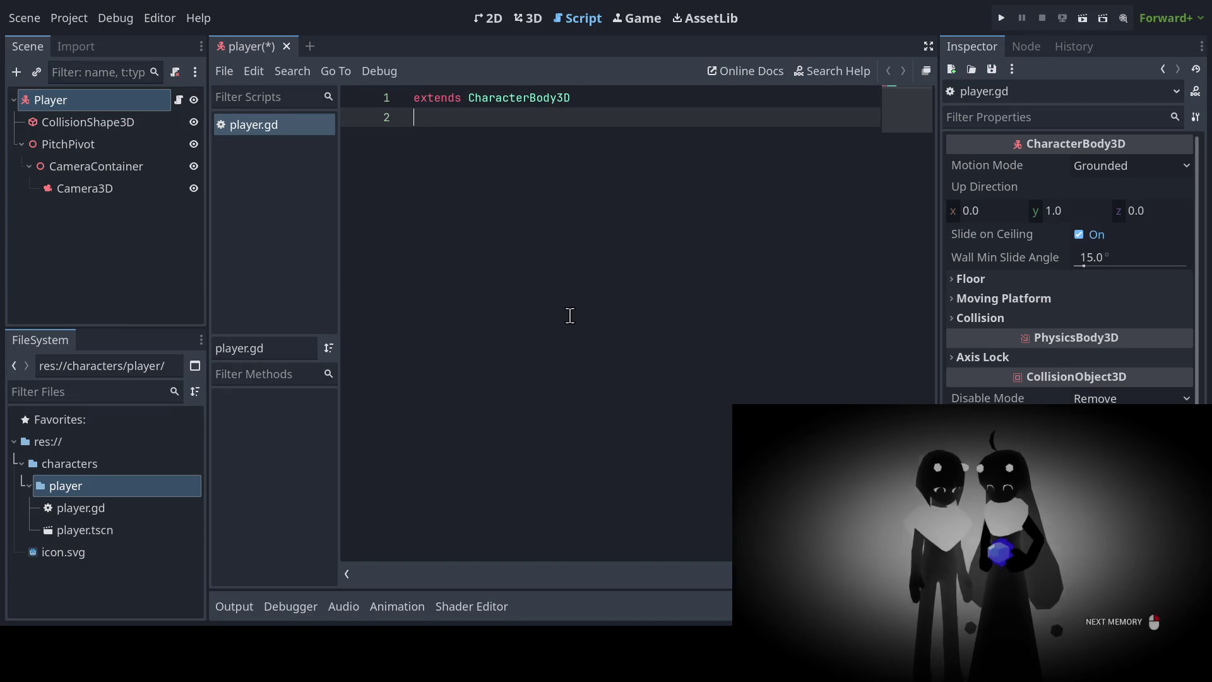
key("ctrl+a")
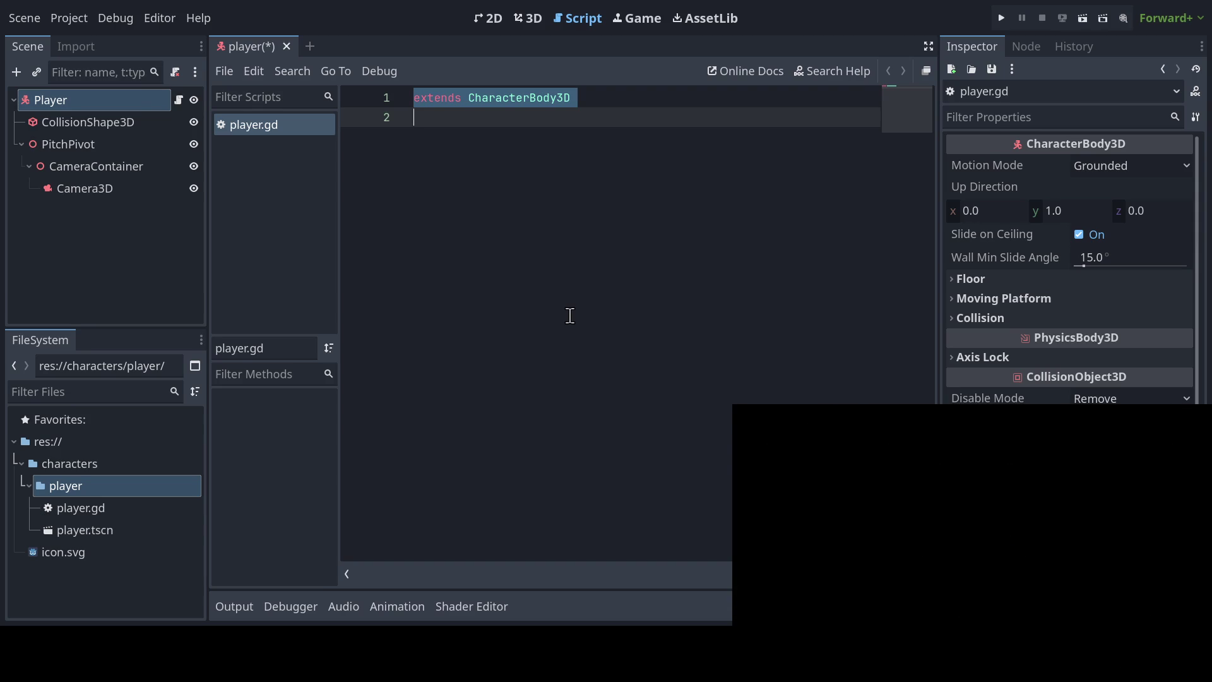
key("ctrl+v")
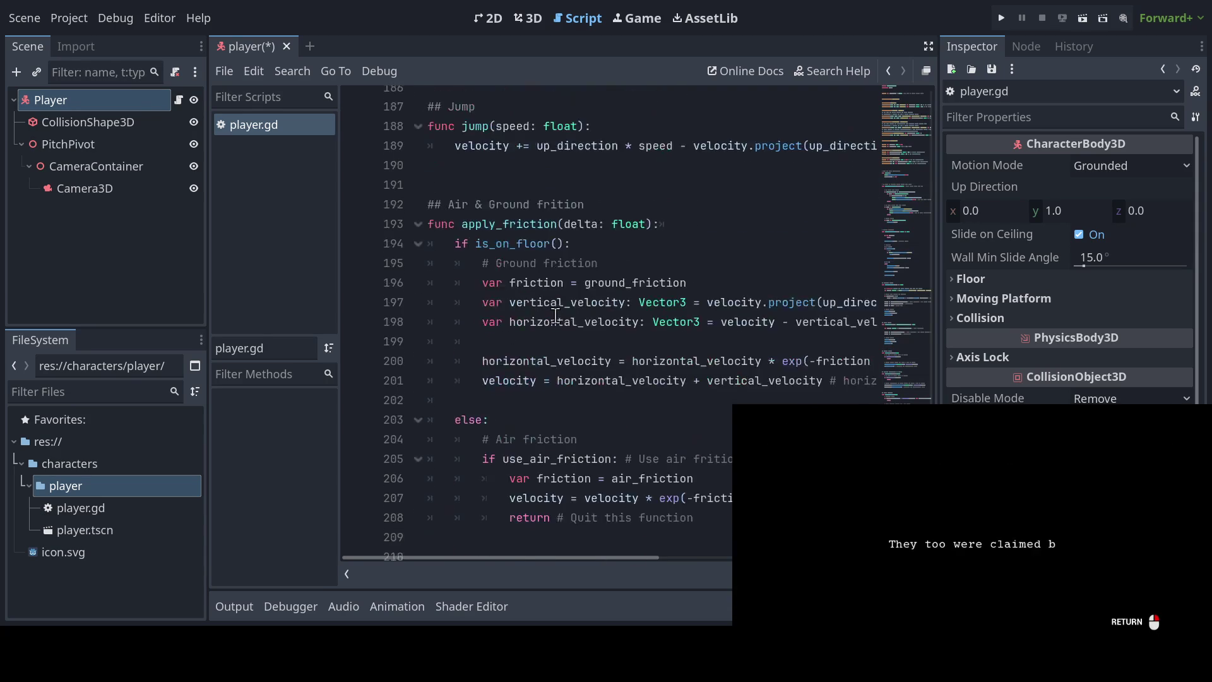
scroll(556, 316, "up", 20)
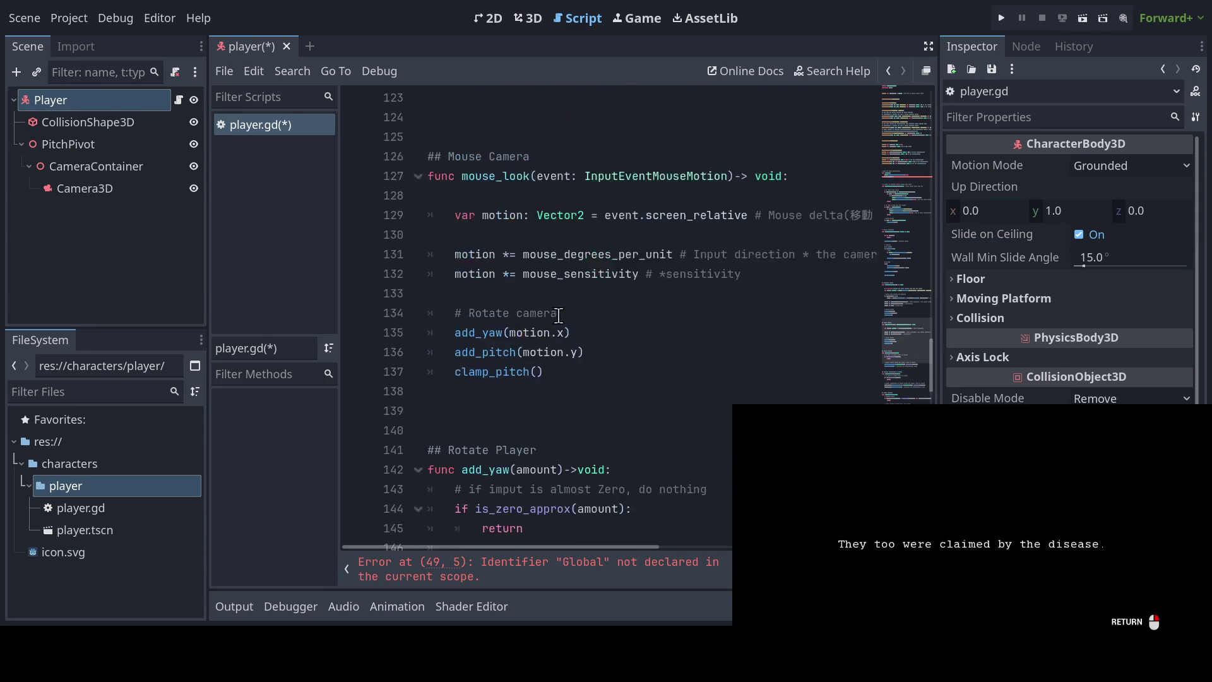
scroll(558, 315, "up", 20)
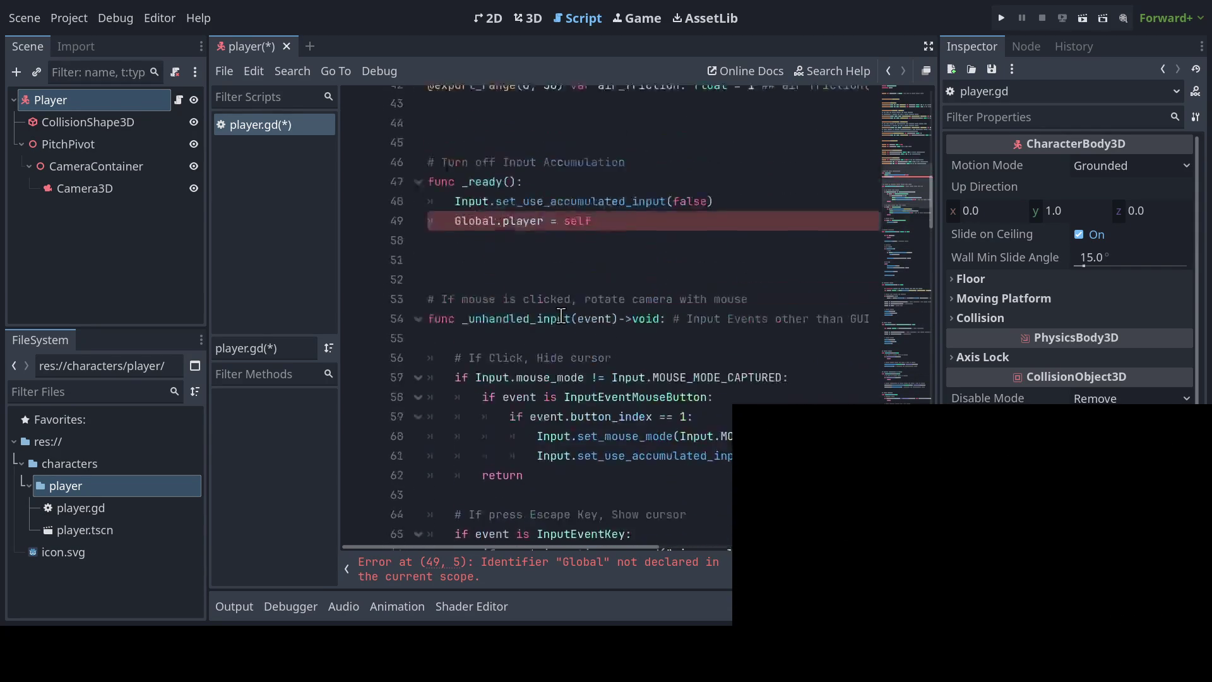
scroll(561, 316, "up", 13)
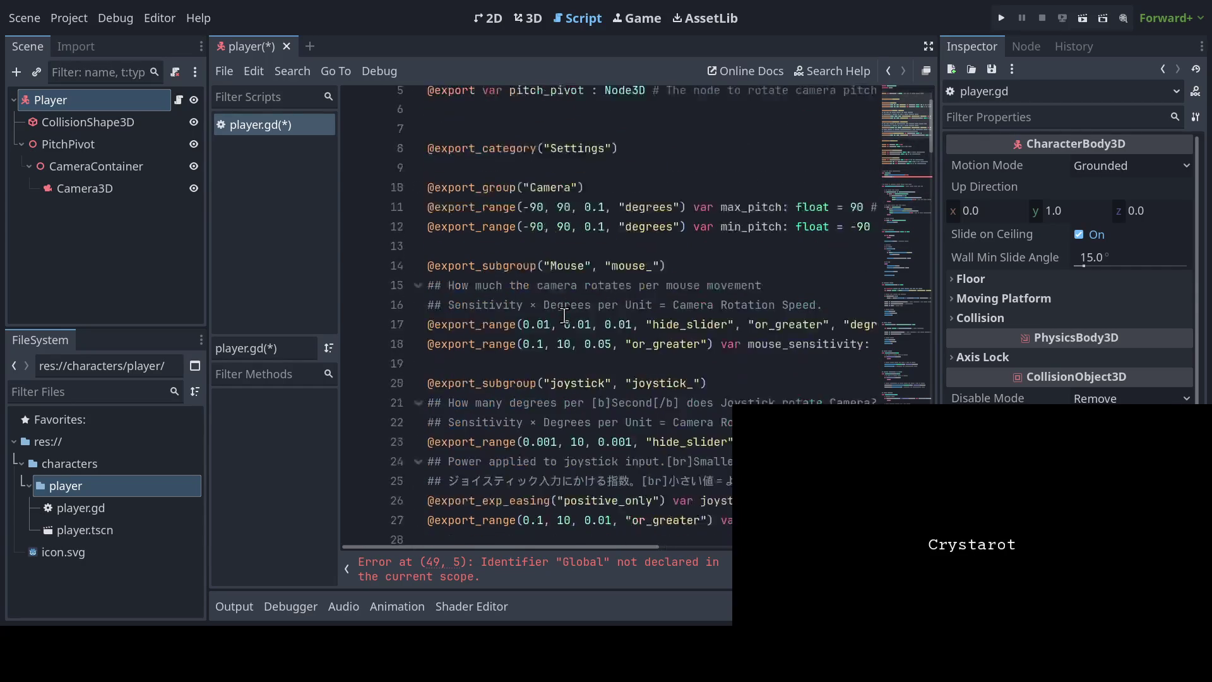
scroll(564, 315, "down", 10)
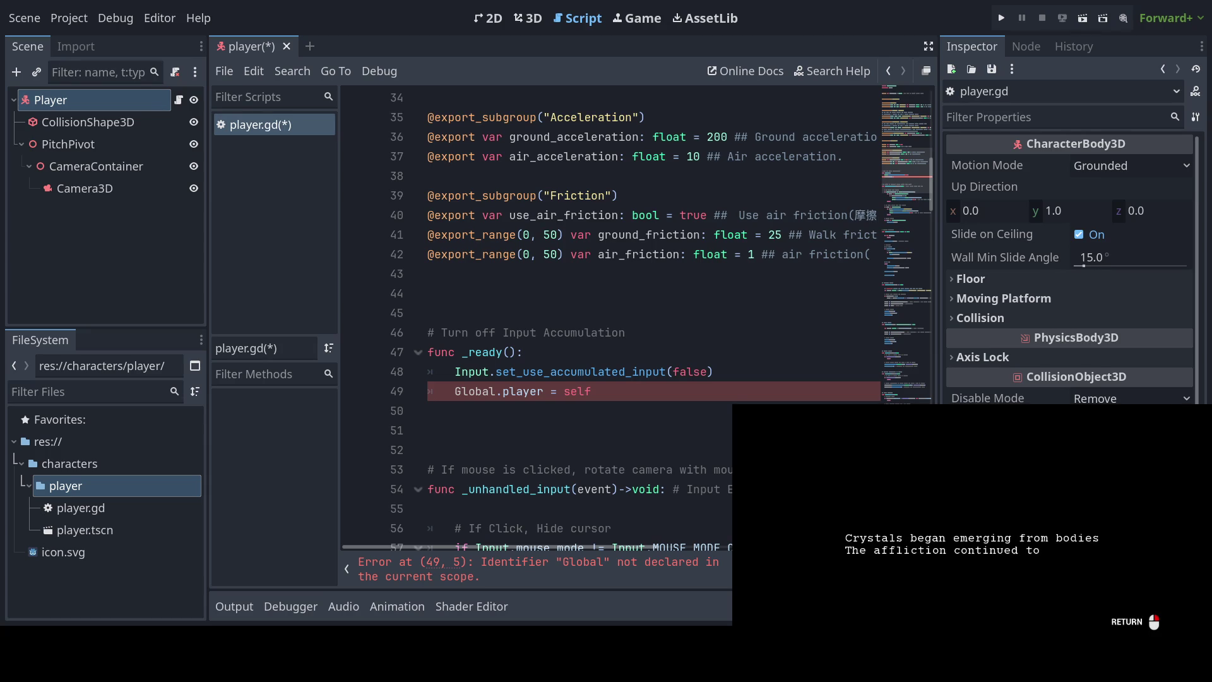
Step: Place the cursor on the empty line after the erroring line 49 in player.gd
left_click(551, 412)
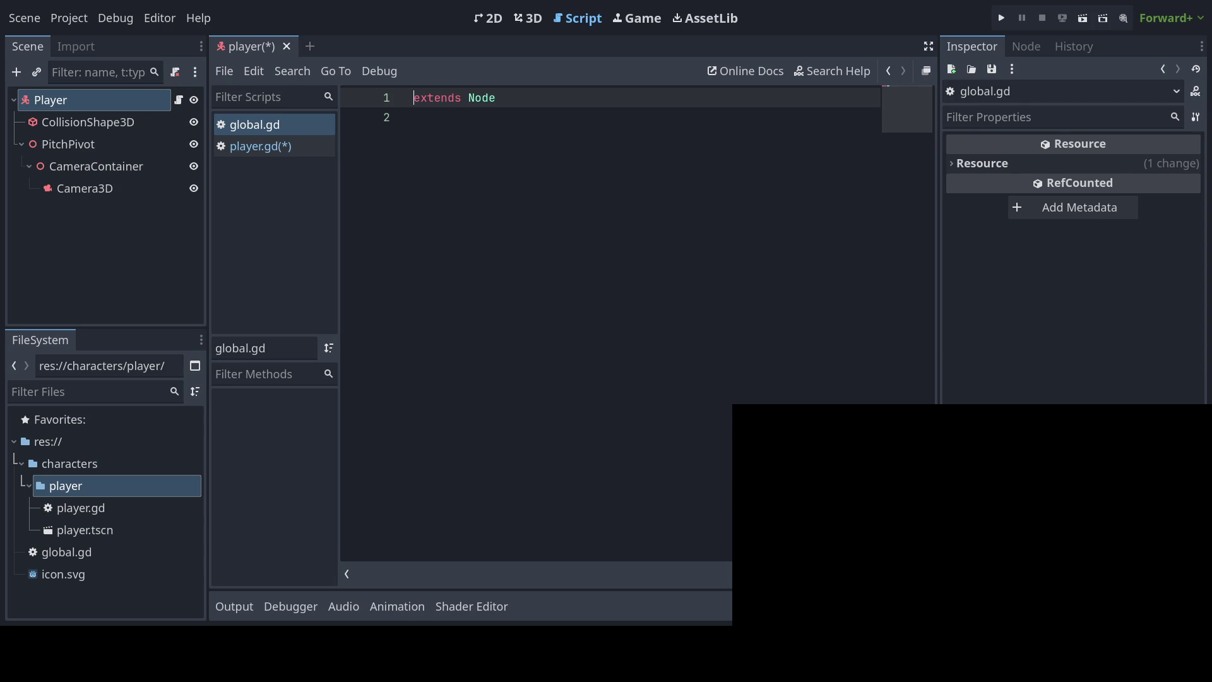
Step: Write 'var player: Player' on line 3 of global.gd and save both scripts
left_click(454, 239)
key("Return")
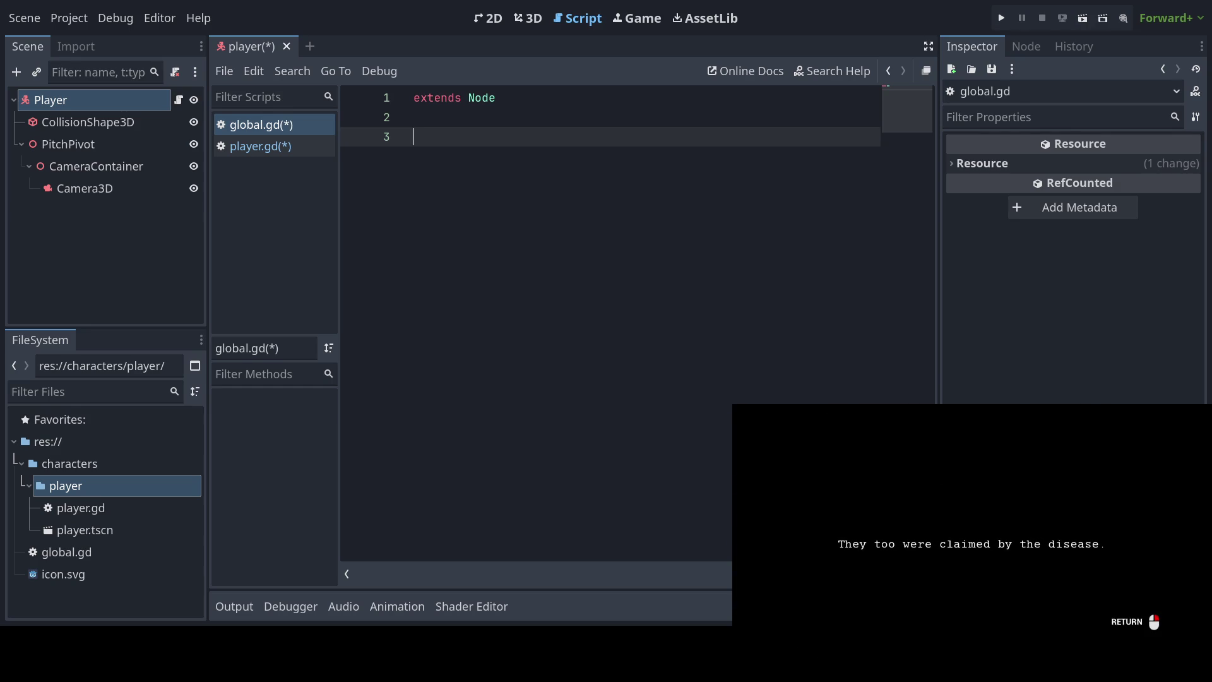
key("Return")
type("pla")
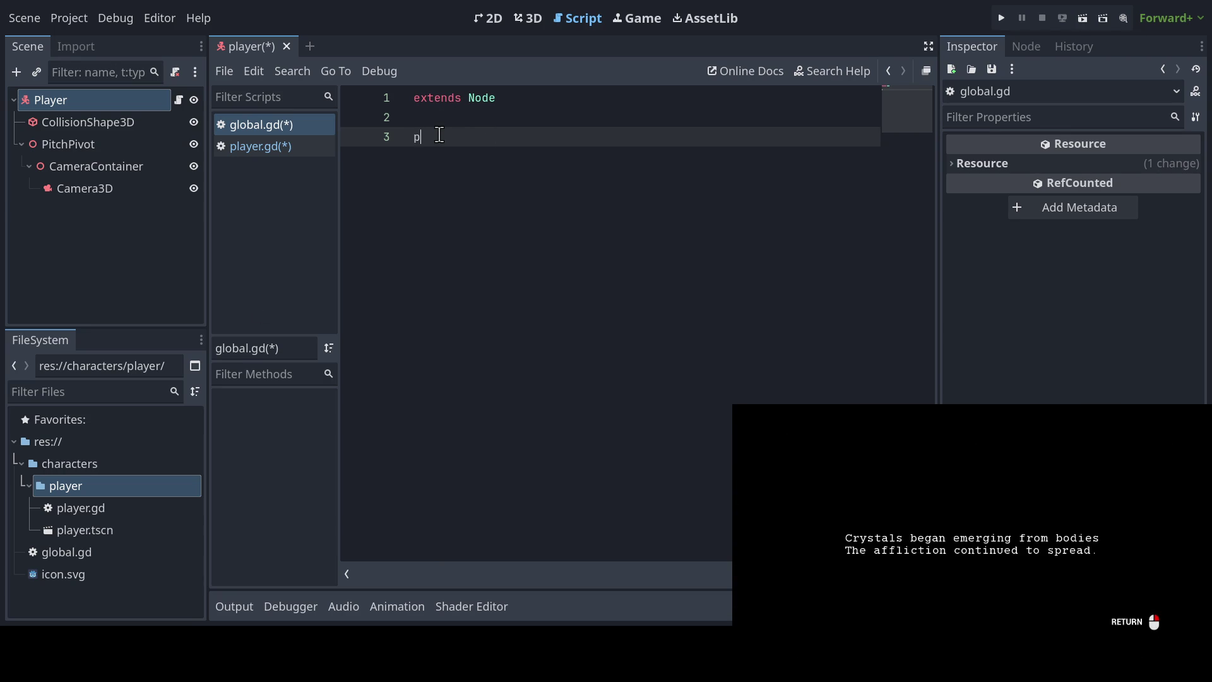
type("yer")
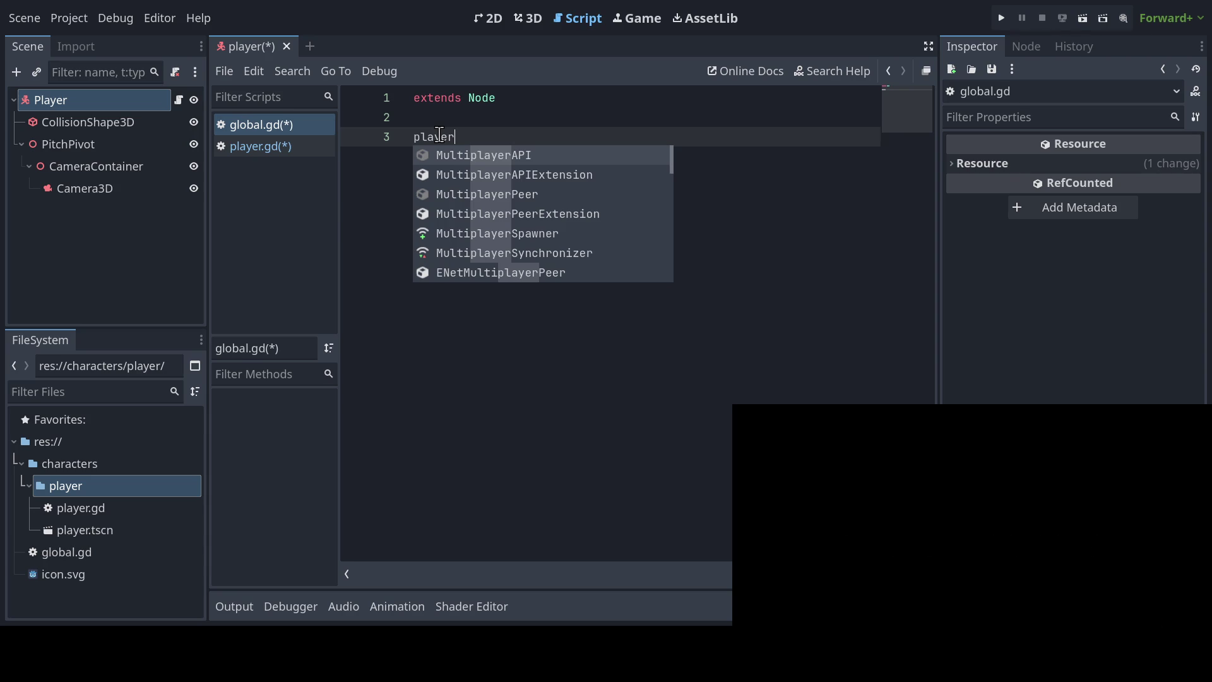
type(": Player")
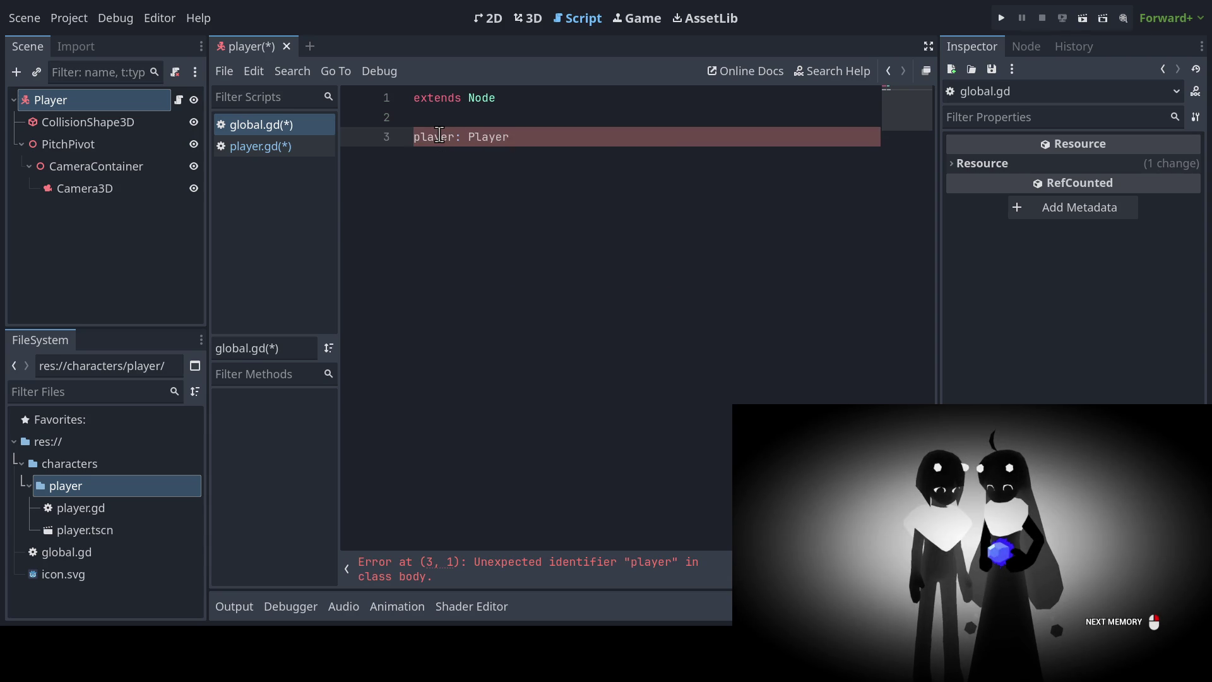
key("Home")
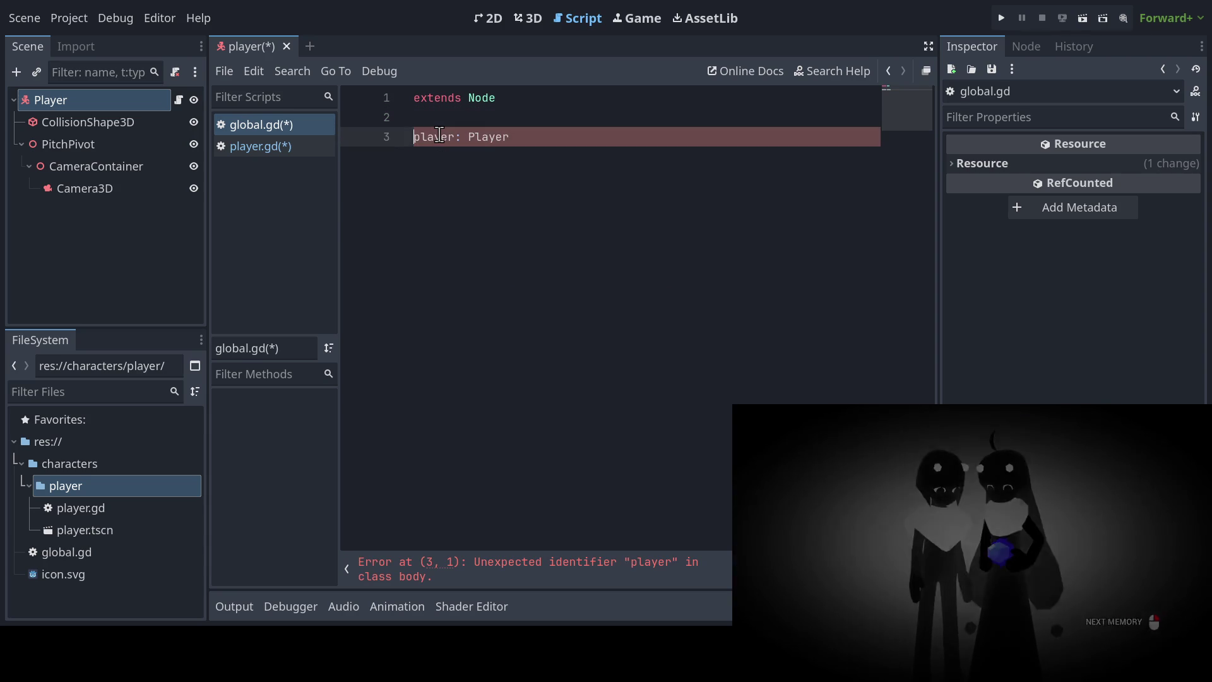
type("var")
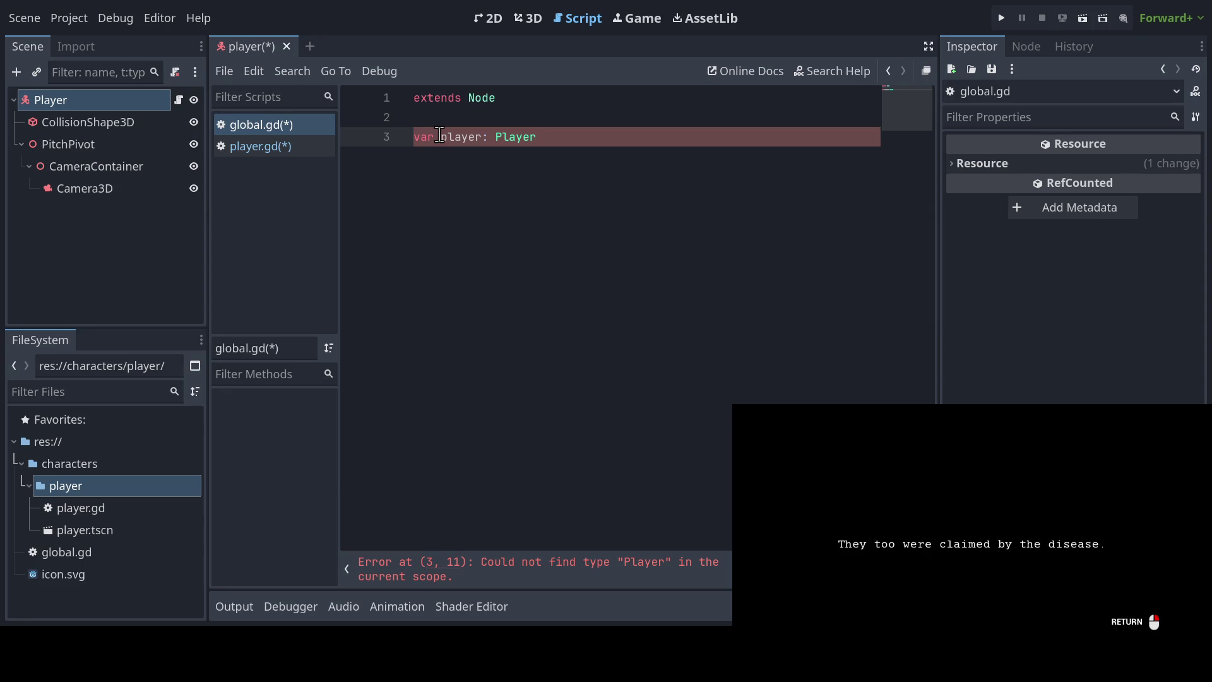
key("ctrl+s")
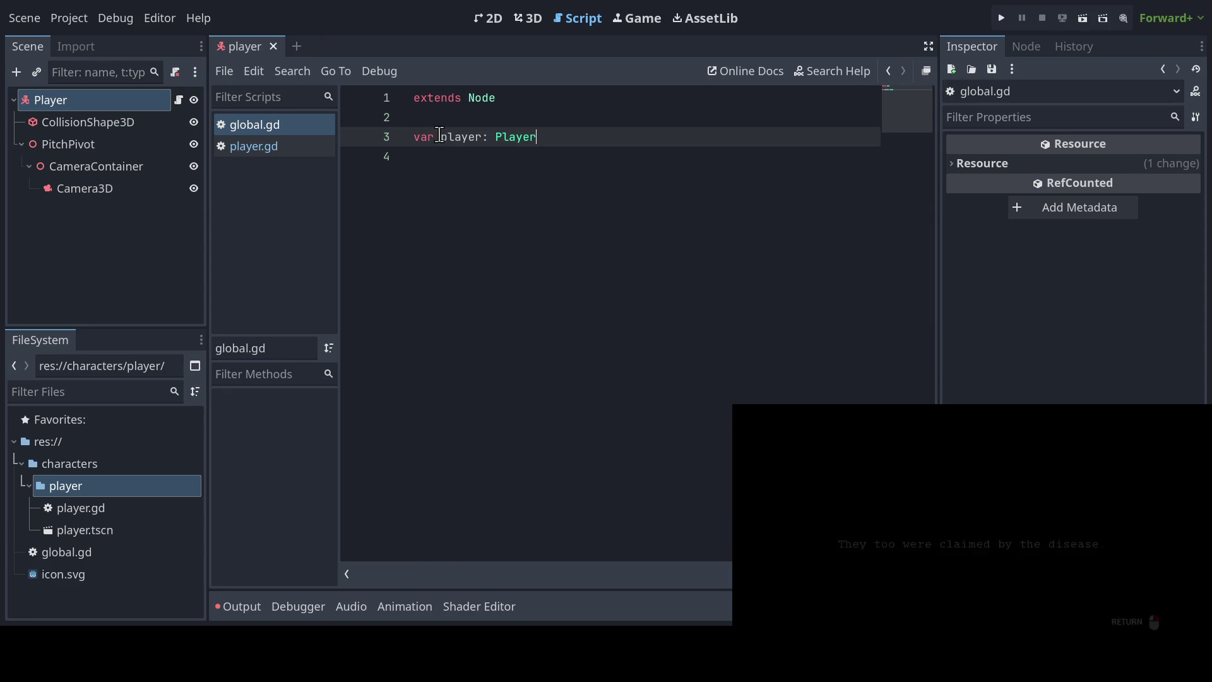
left_click(442, 120)
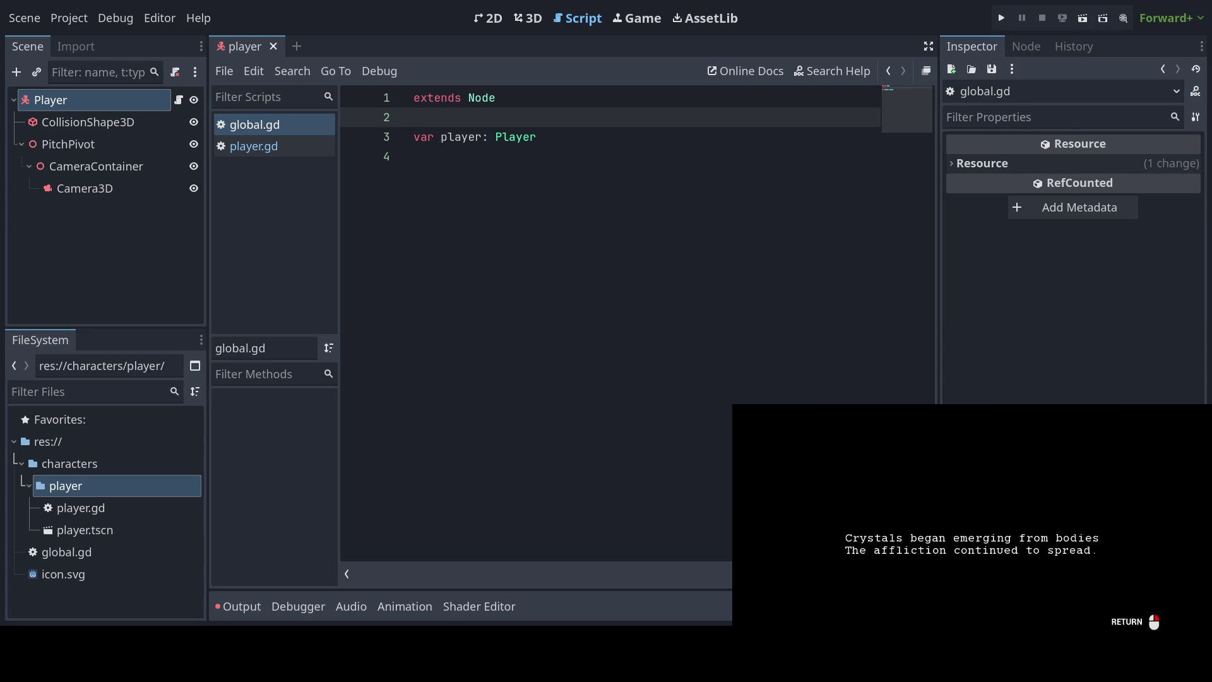
key("Return")
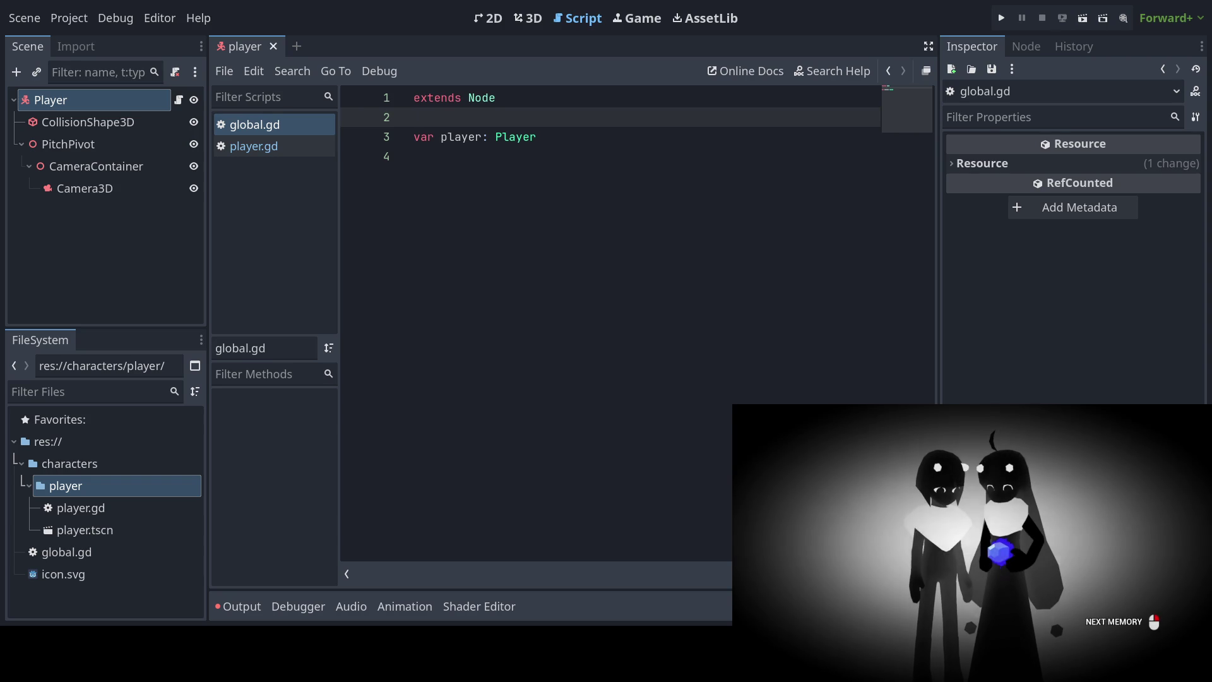
key("Return")
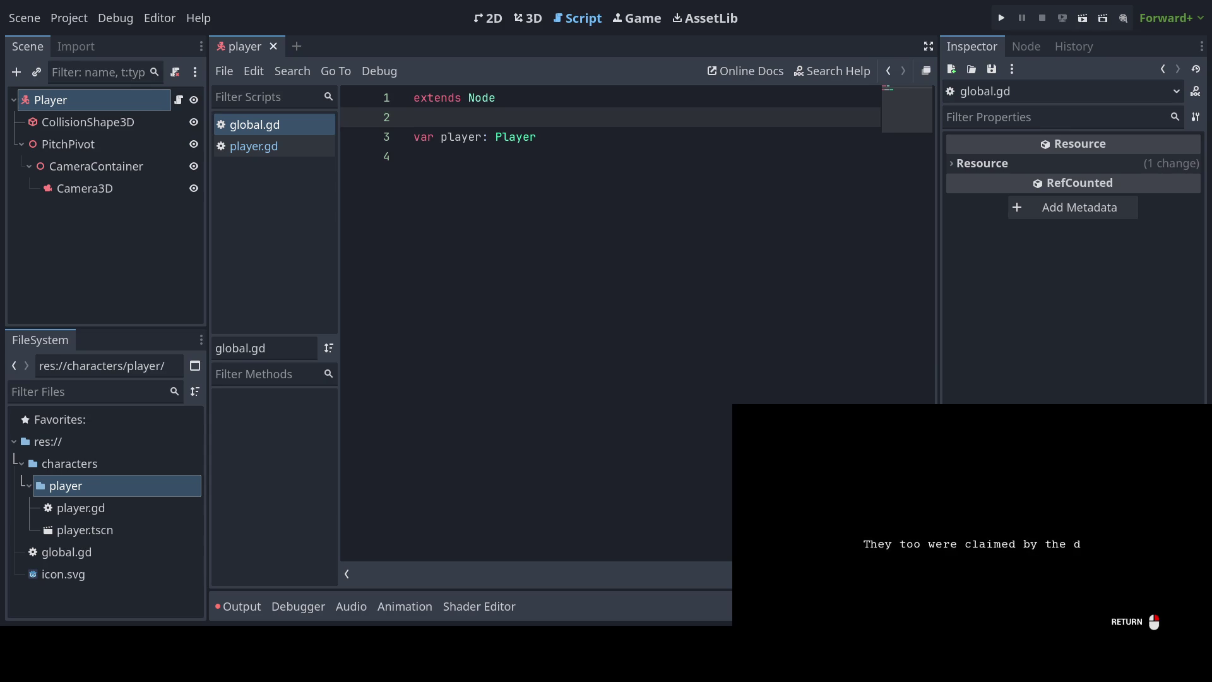
key("Return")
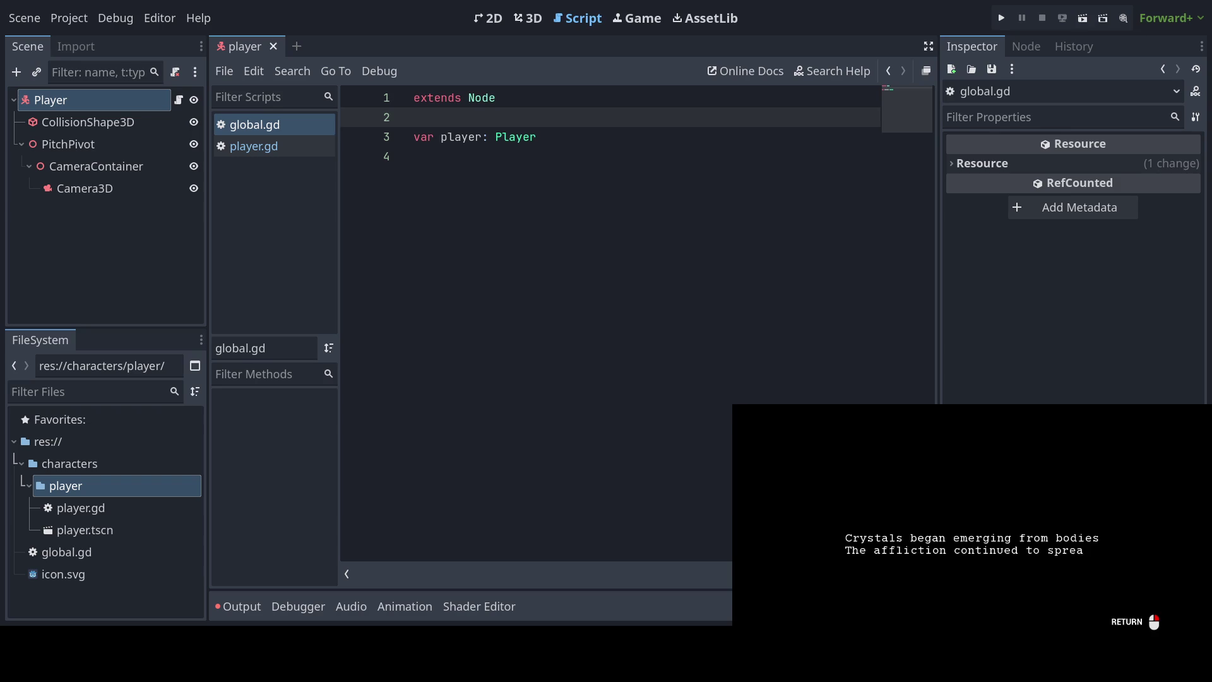
key("Return")
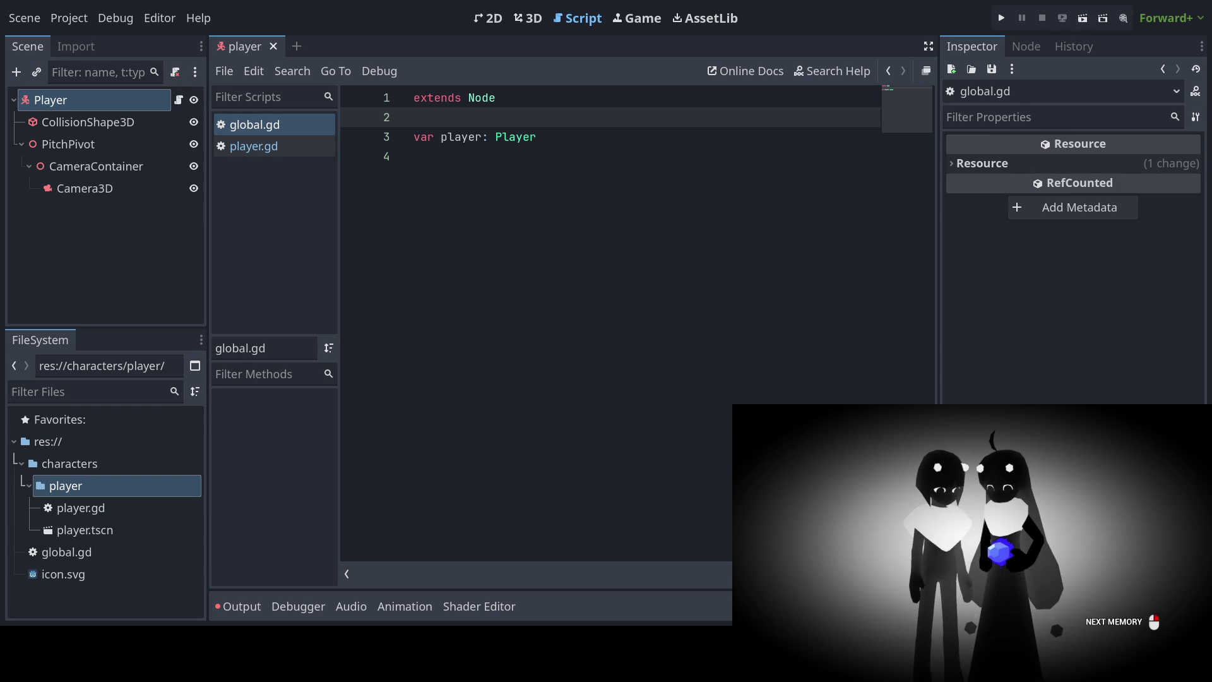
key("Return")
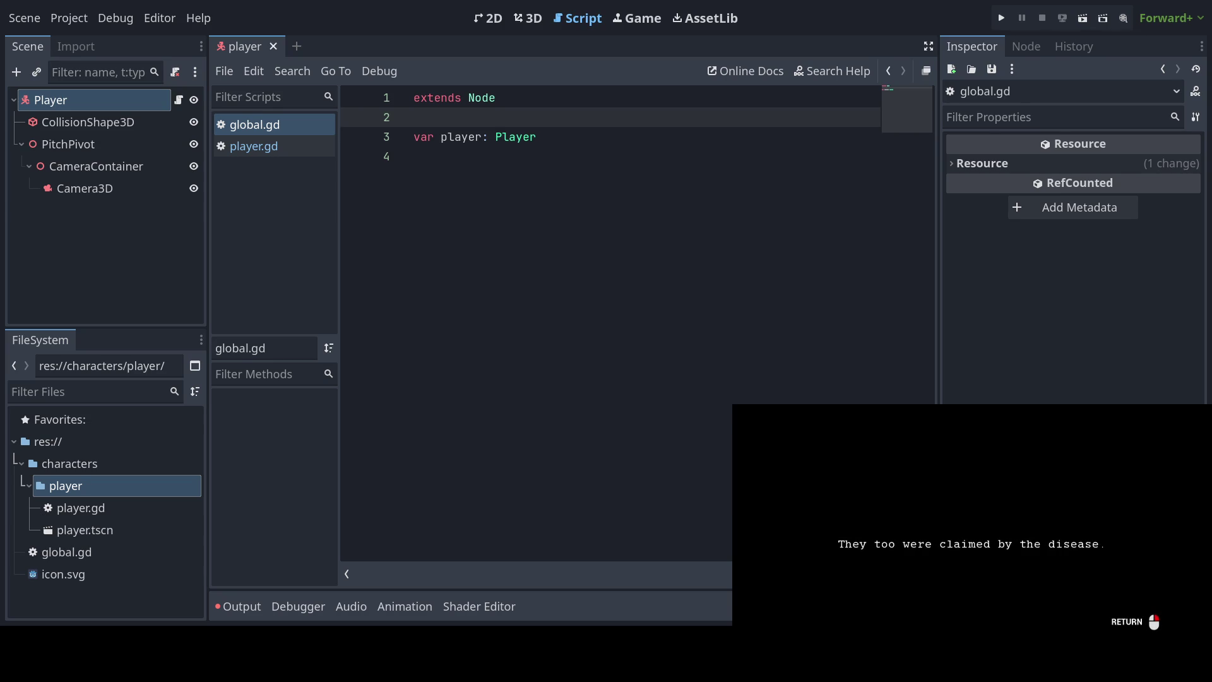
key("Return")
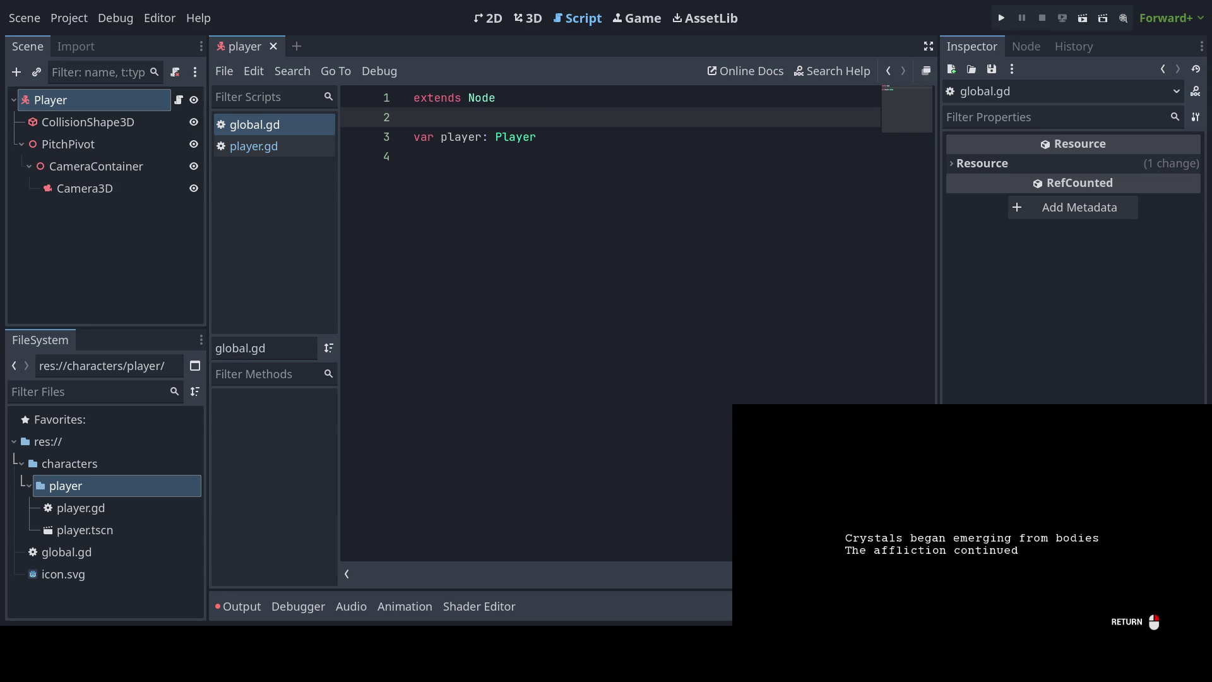
key("Return")
Step: Switch to player.gd and inspect the undeclared Global.player = self line in _ready
left_click(417, 157)
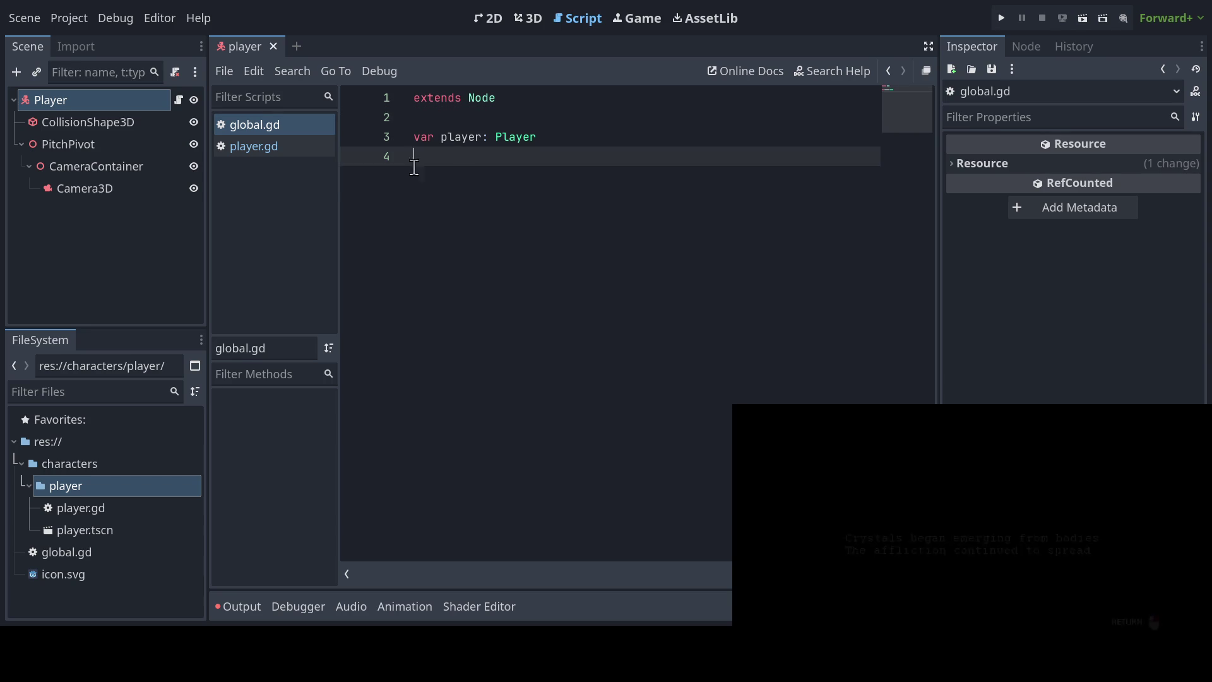
left_click(297, 147)
left_click(503, 332)
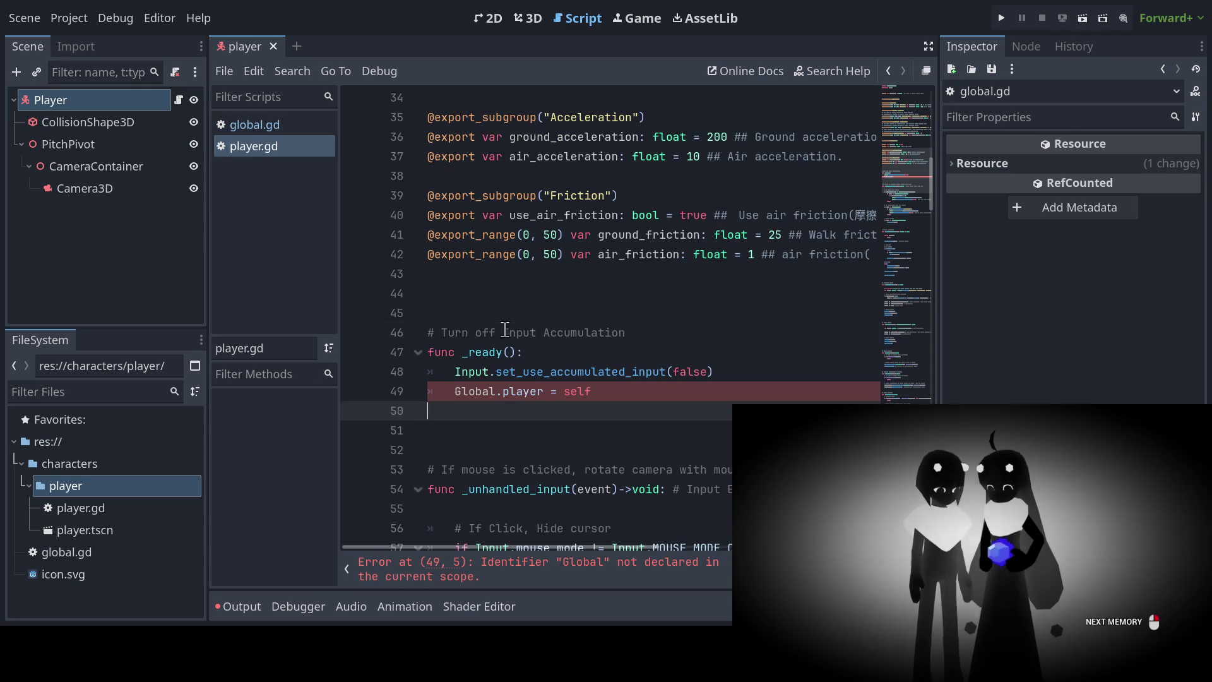
left_click(545, 388)
left_click(547, 425)
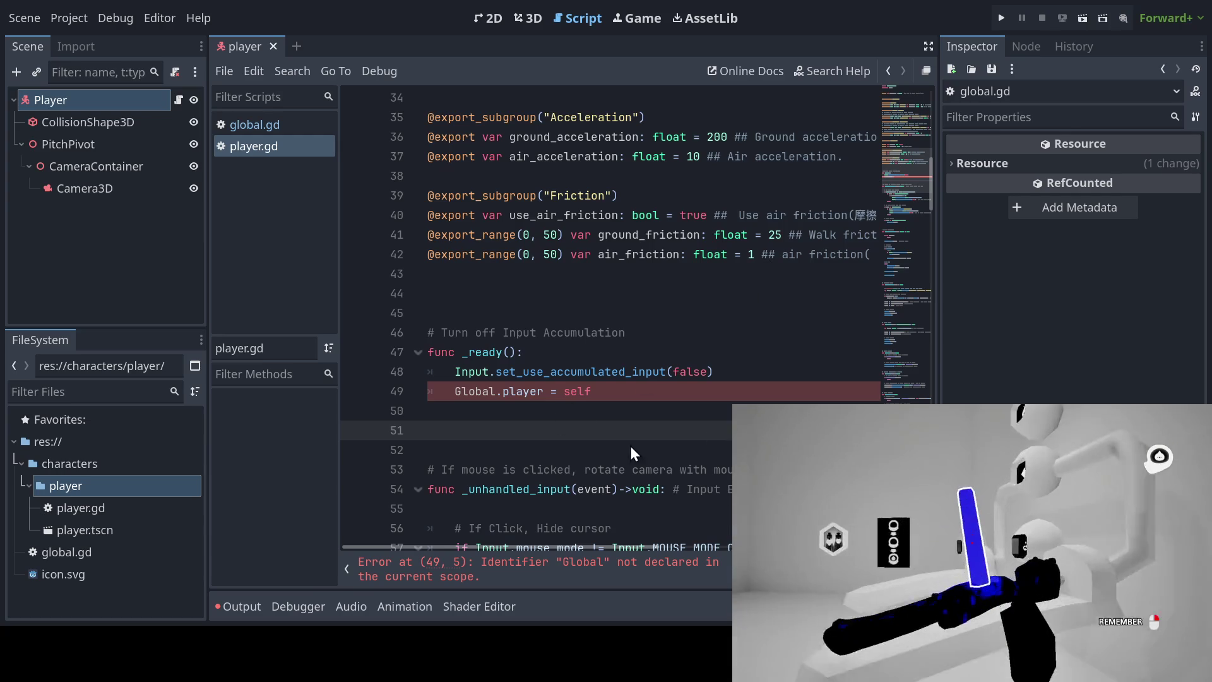
left_click(575, 330)
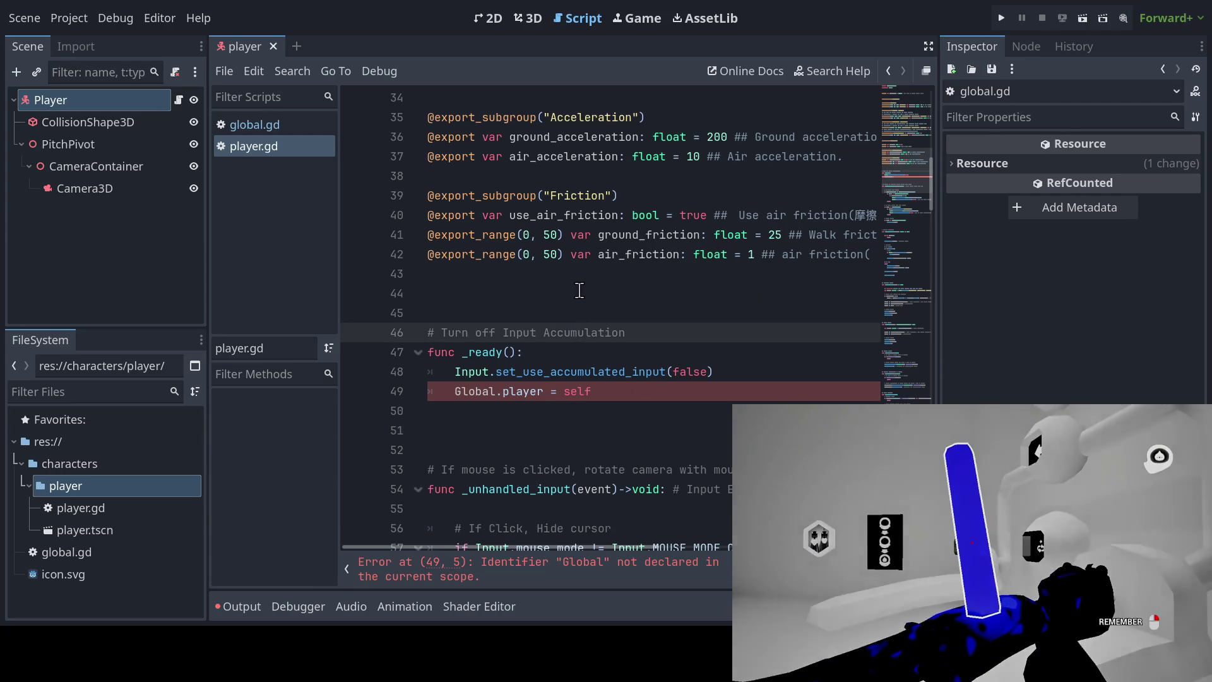
left_click(580, 290)
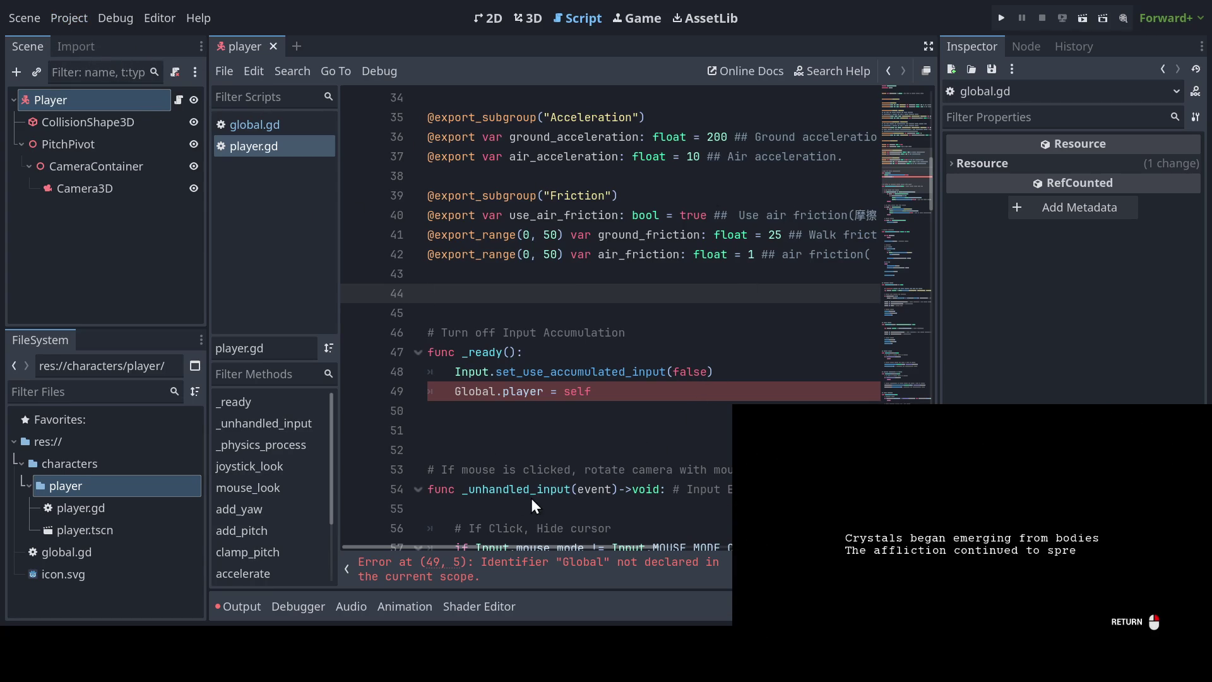
Step: Toggle between global.gd and player.gd to clear the Global error, then select the Player node
left_click(246, 124)
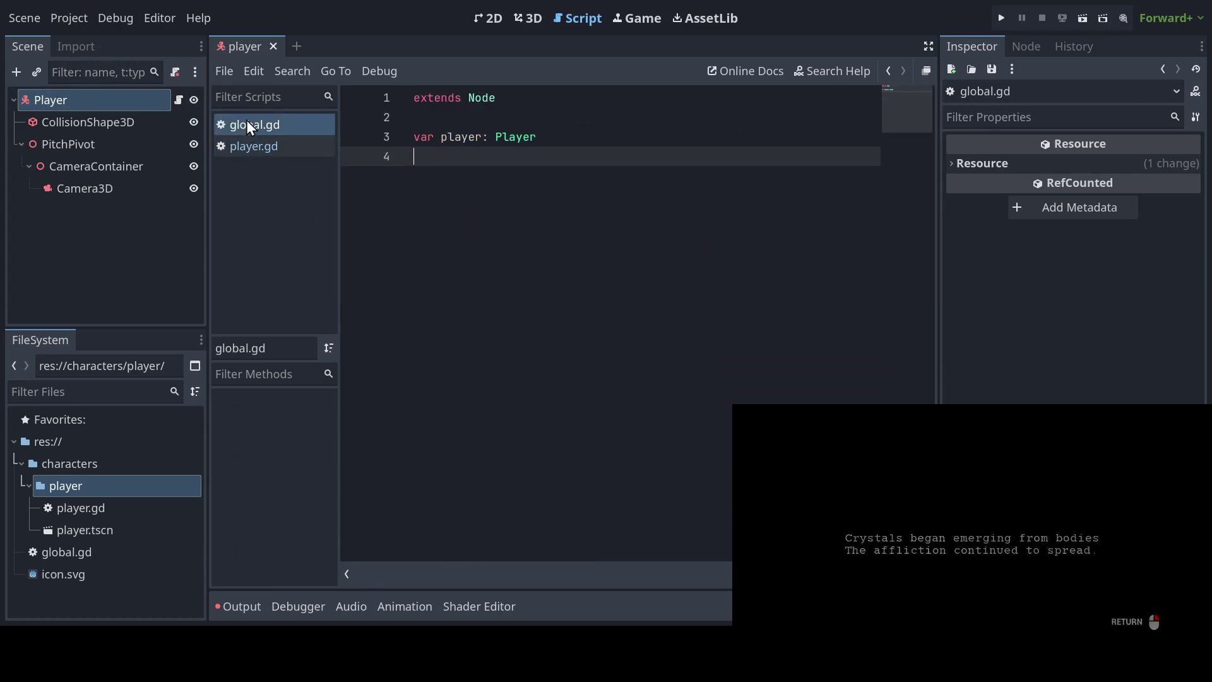
left_click(248, 147)
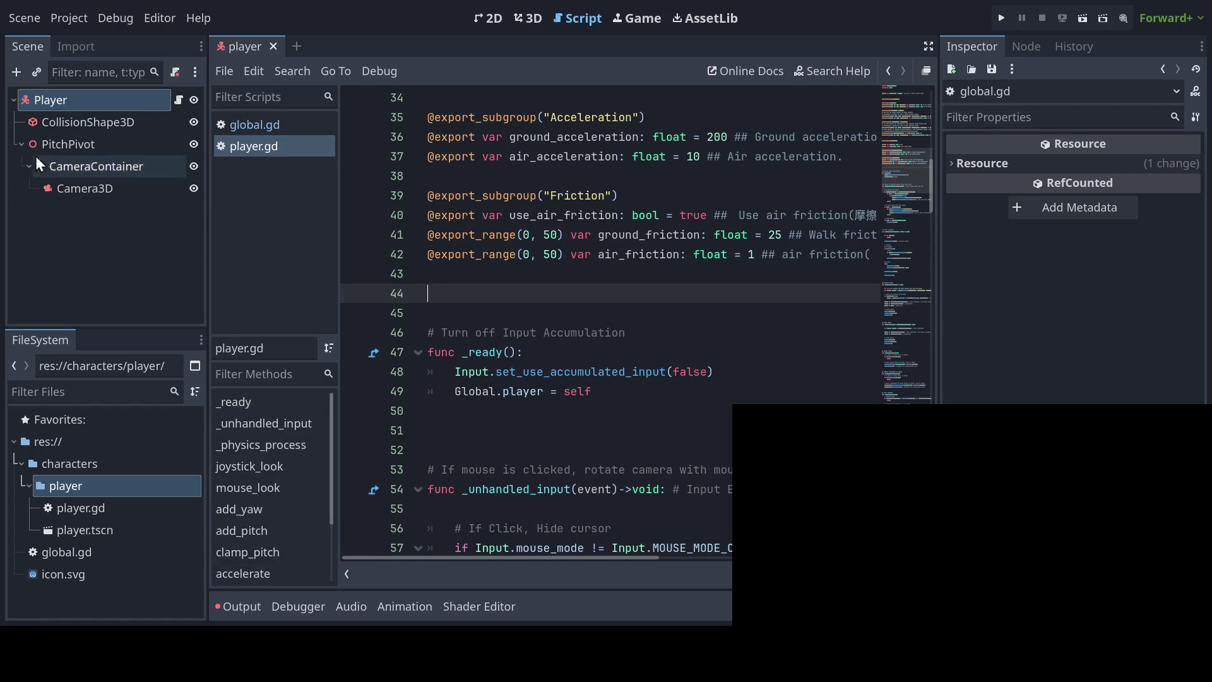
left_click(82, 101)
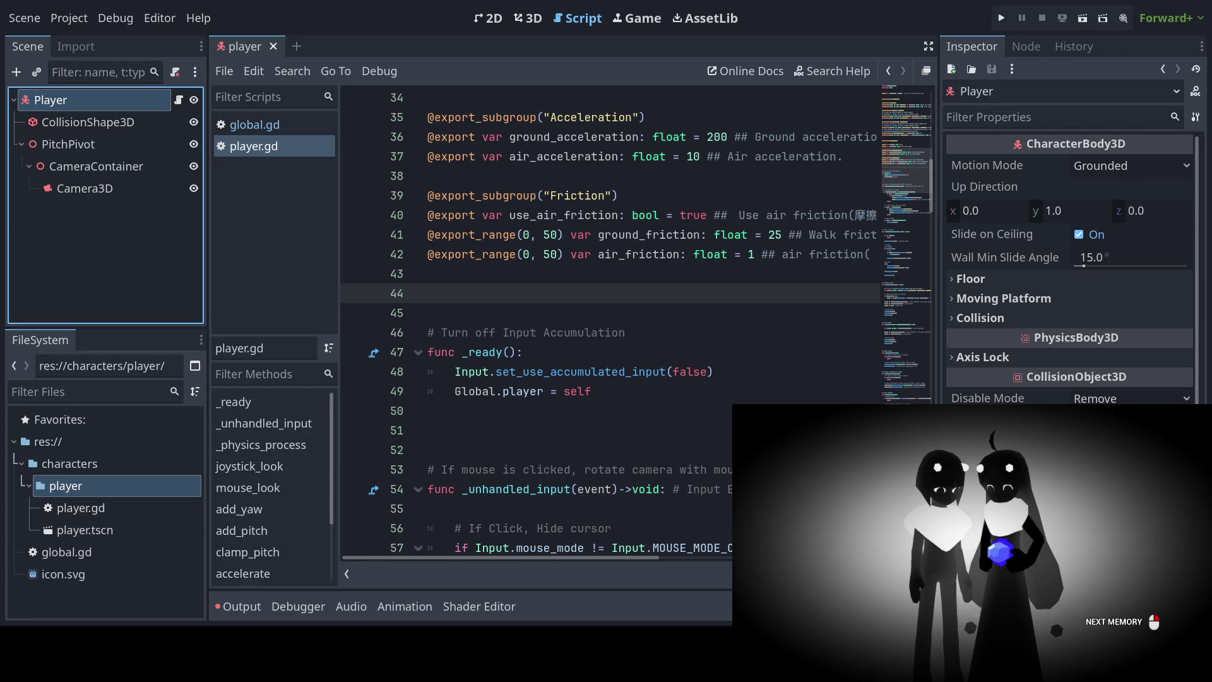
left_click(88, 122)
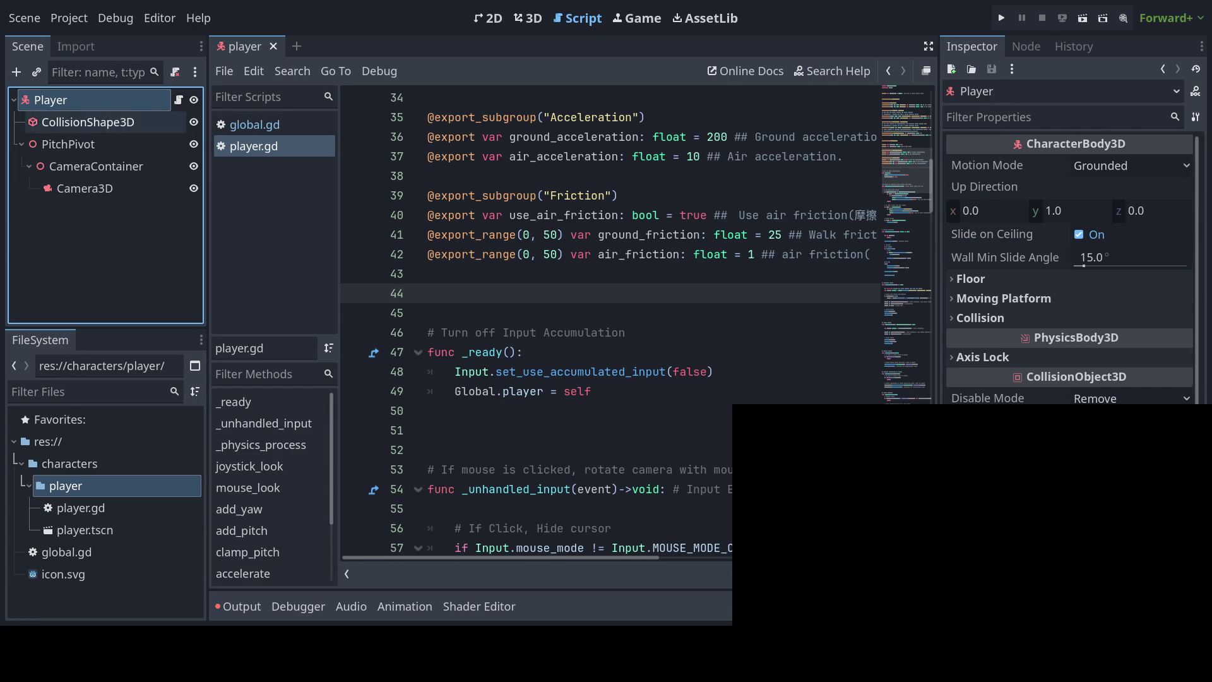
left_click(1147, 170)
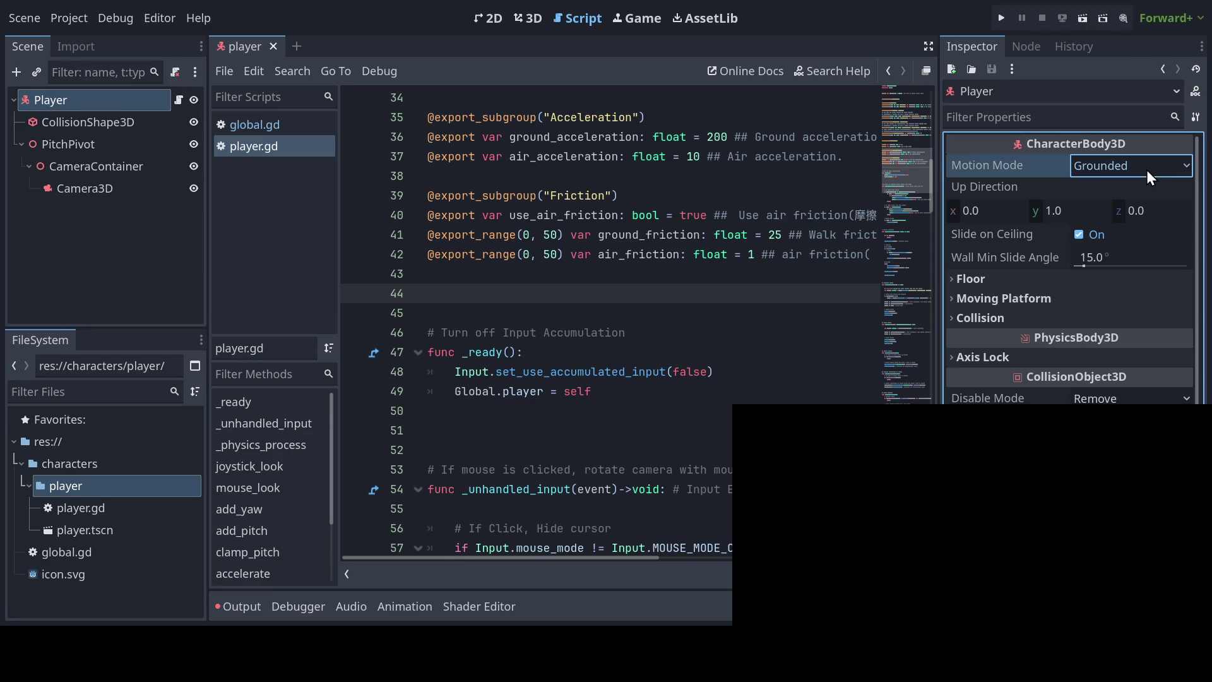
left_click(1021, 215)
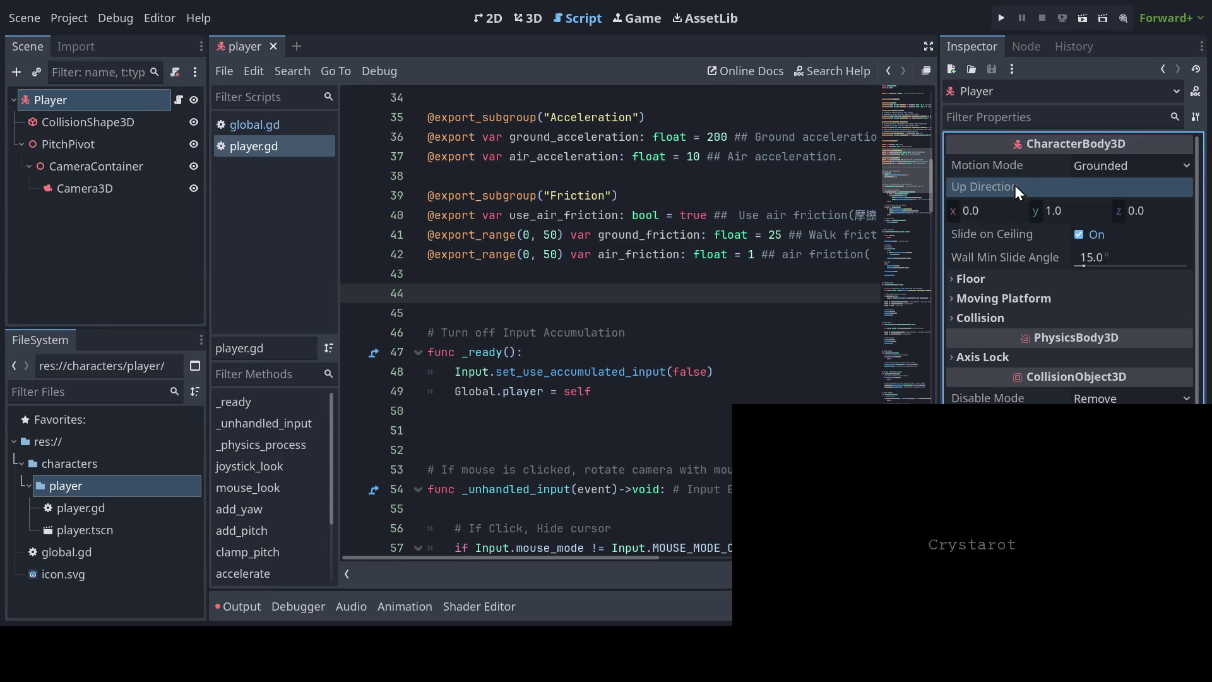
scroll(720, 295, "up", 4)
scroll(720, 295, "up", 7)
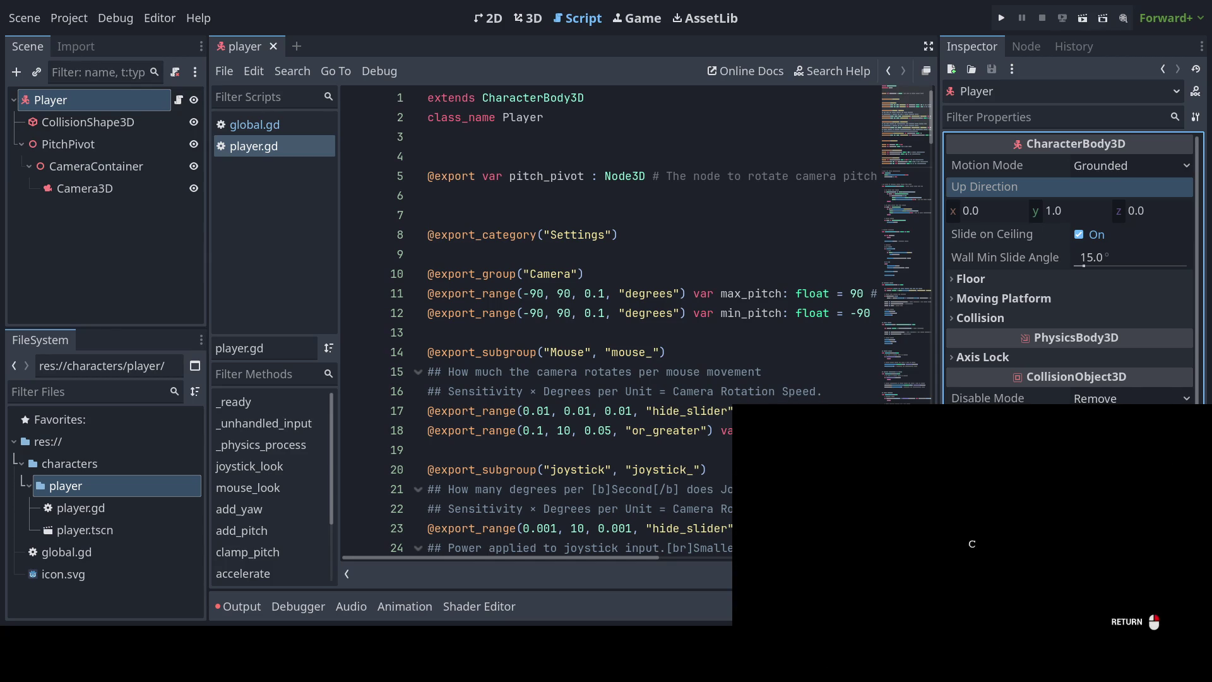
scroll(1077, 347, "down", 1)
scroll(1077, 351, "up", 1)
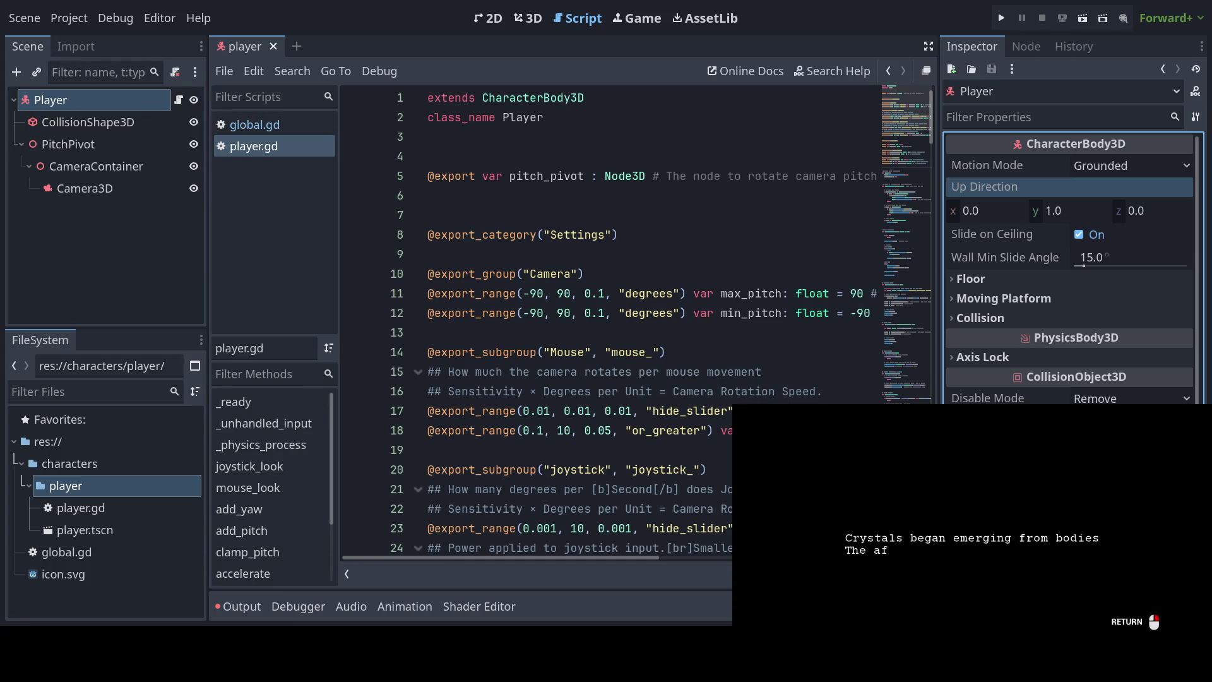
left_click(110, 122)
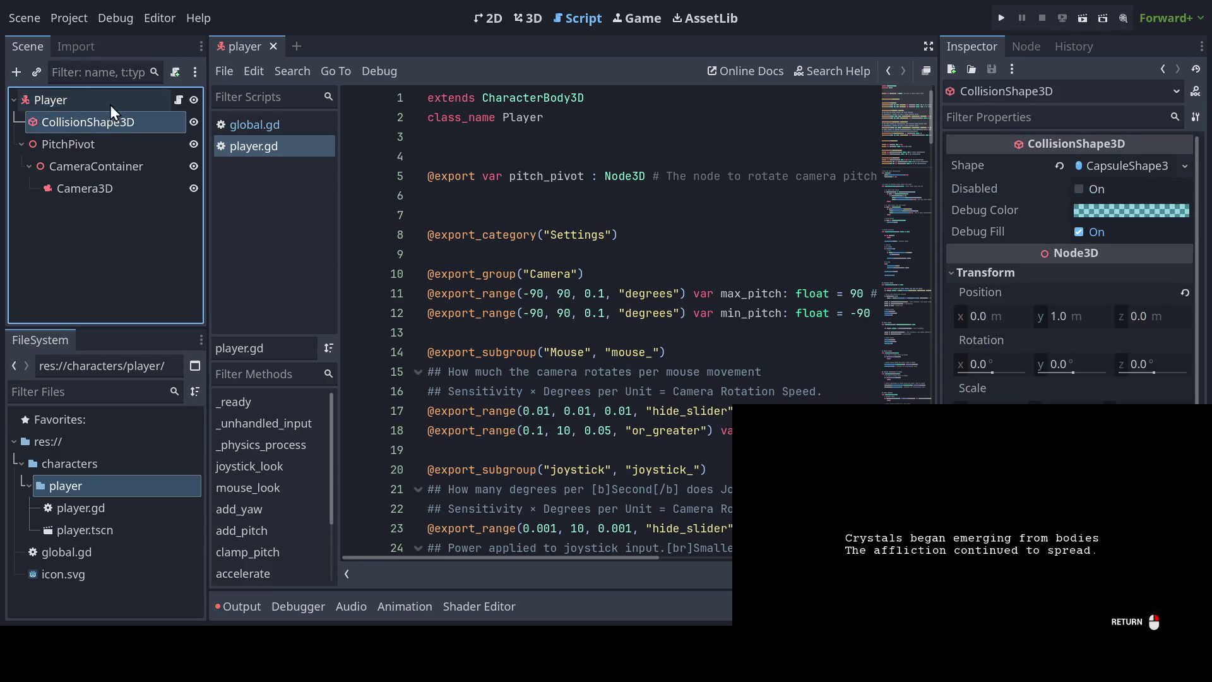
left_click(110, 105)
left_click(105, 120)
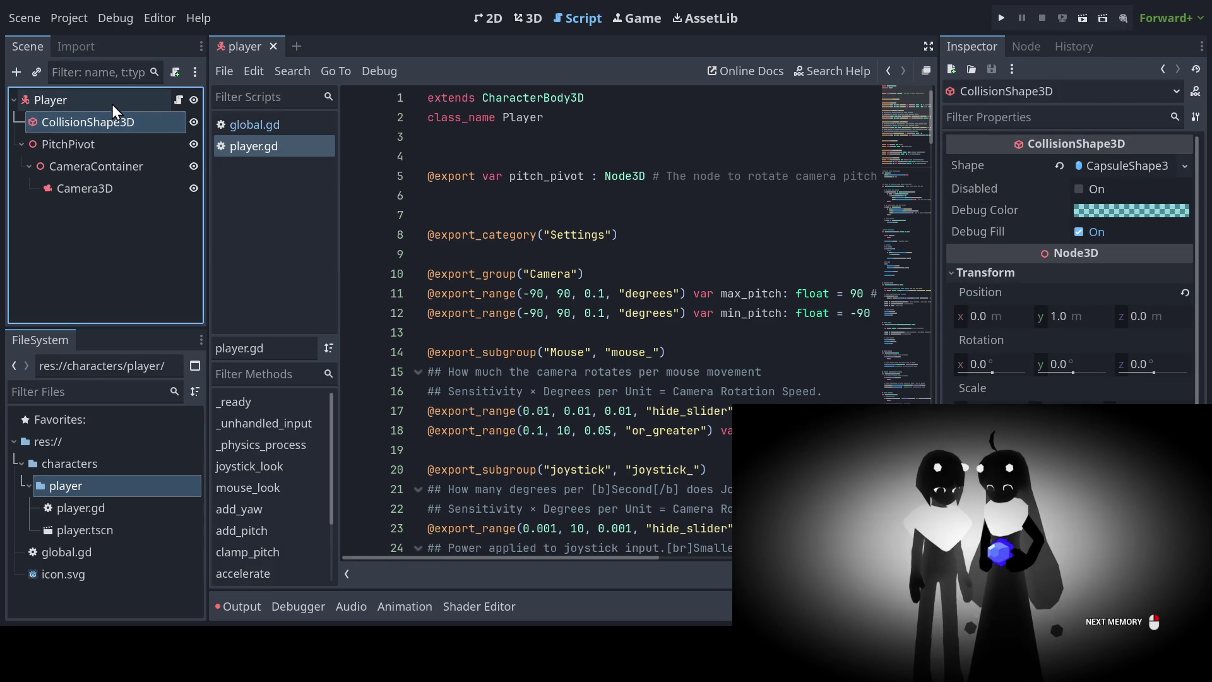
left_click(115, 93)
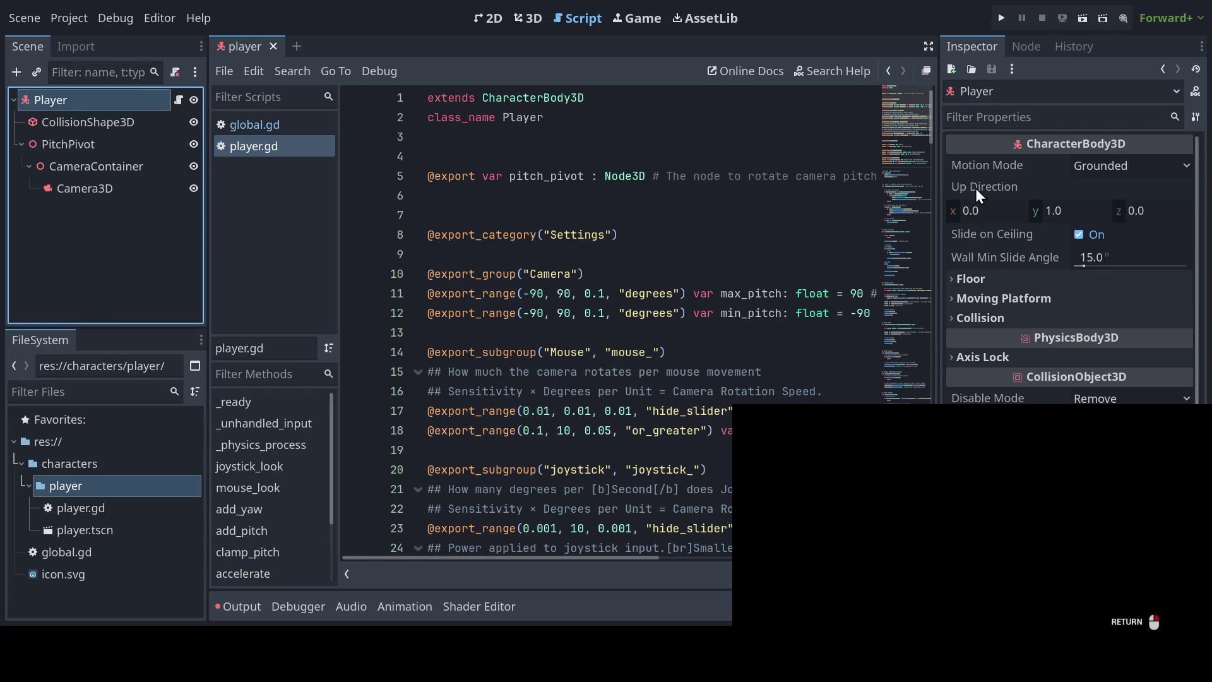
left_click(141, 120)
left_click(122, 108)
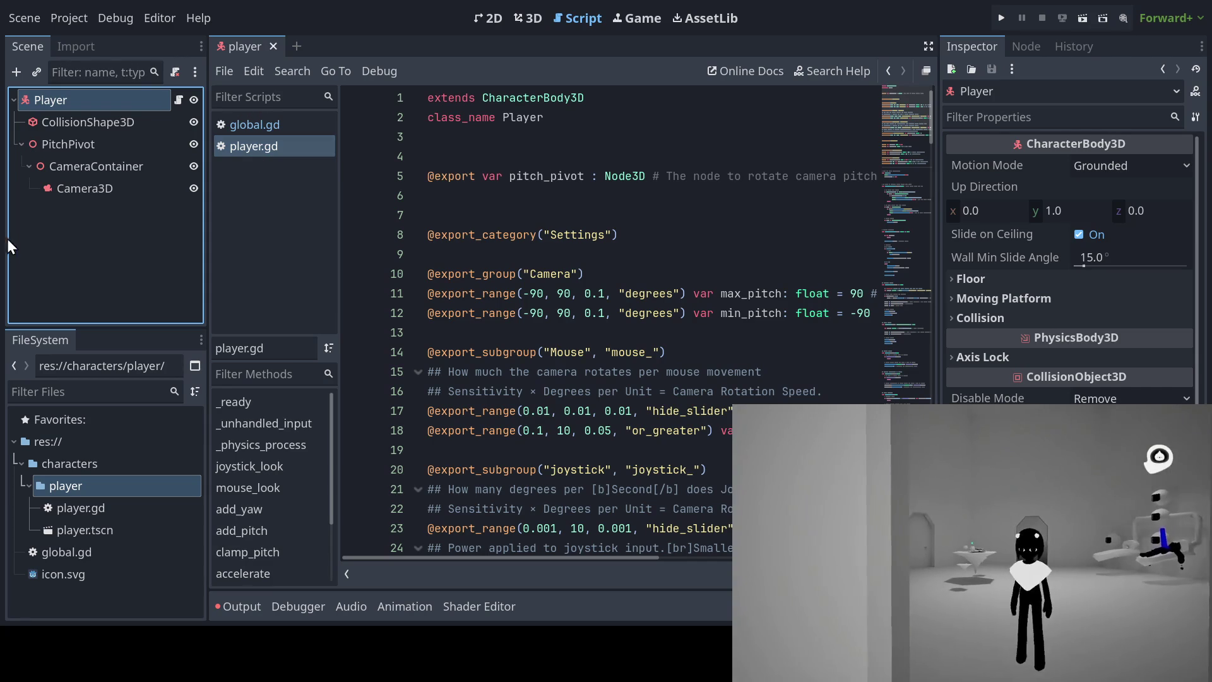
left_click(134, 133)
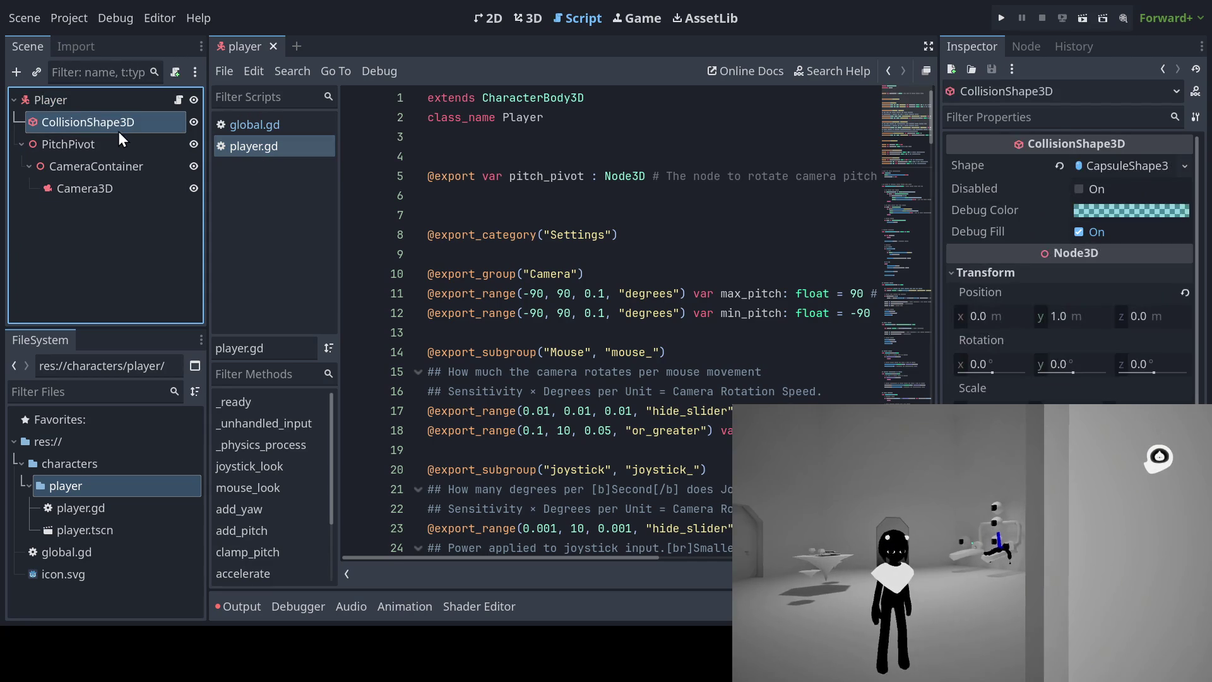
left_click(107, 101)
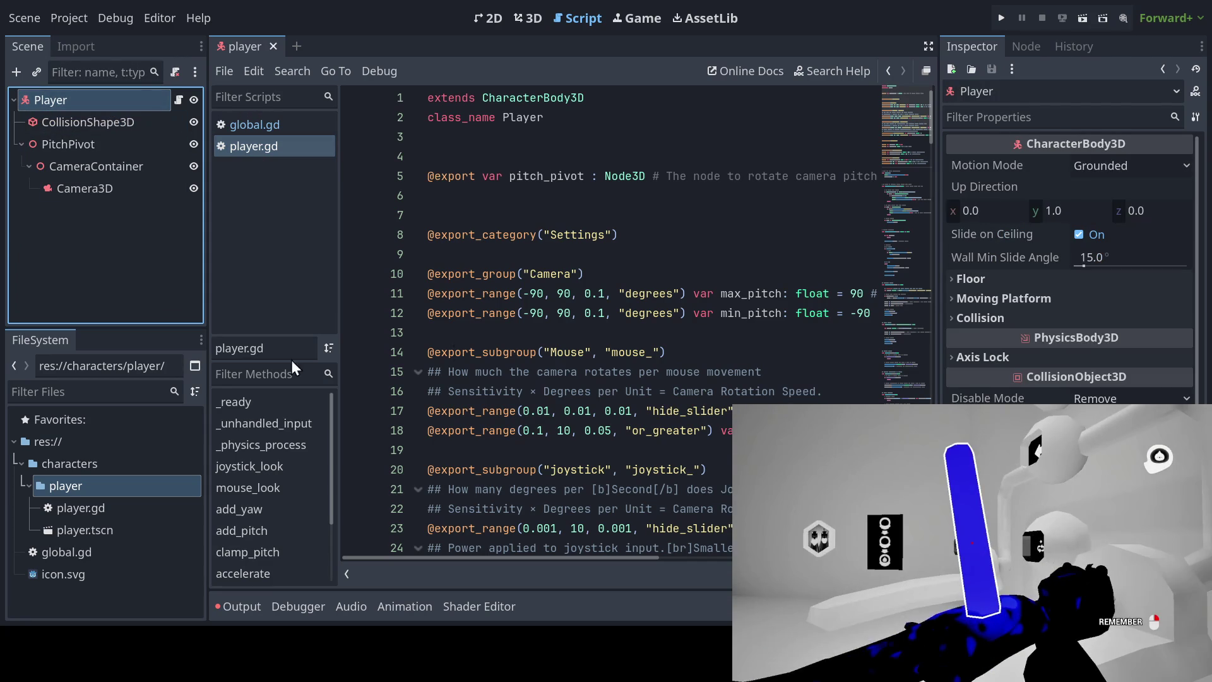
left_click(1106, 166)
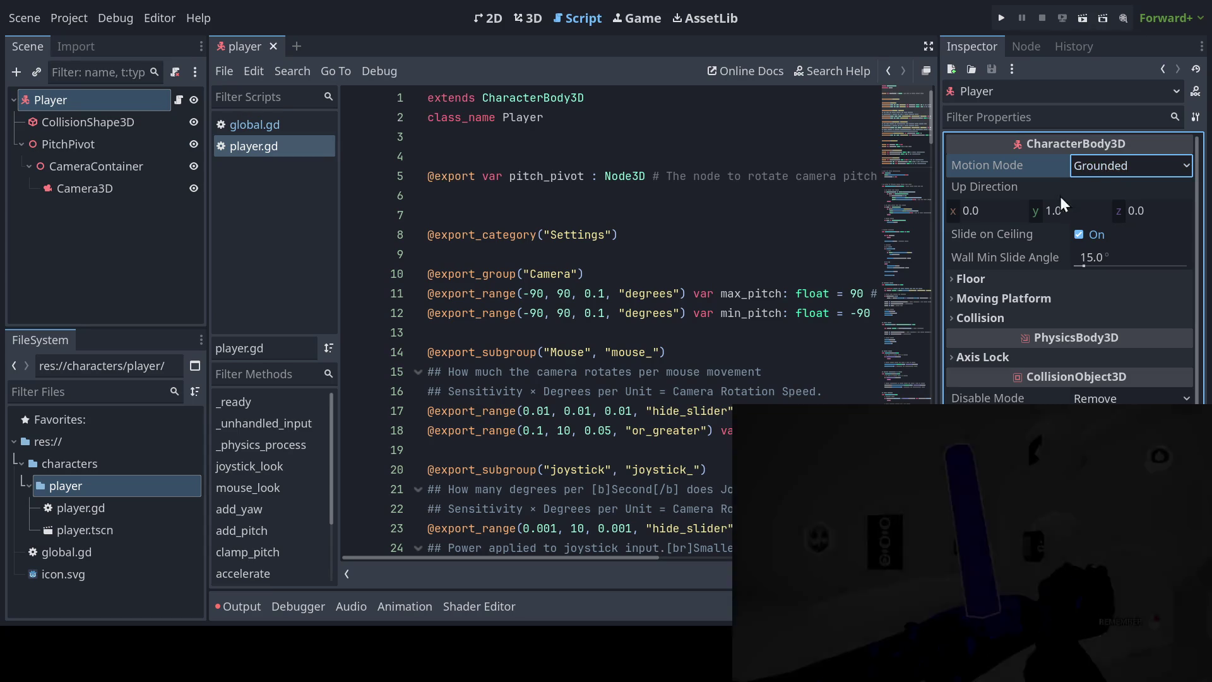
left_click(976, 279)
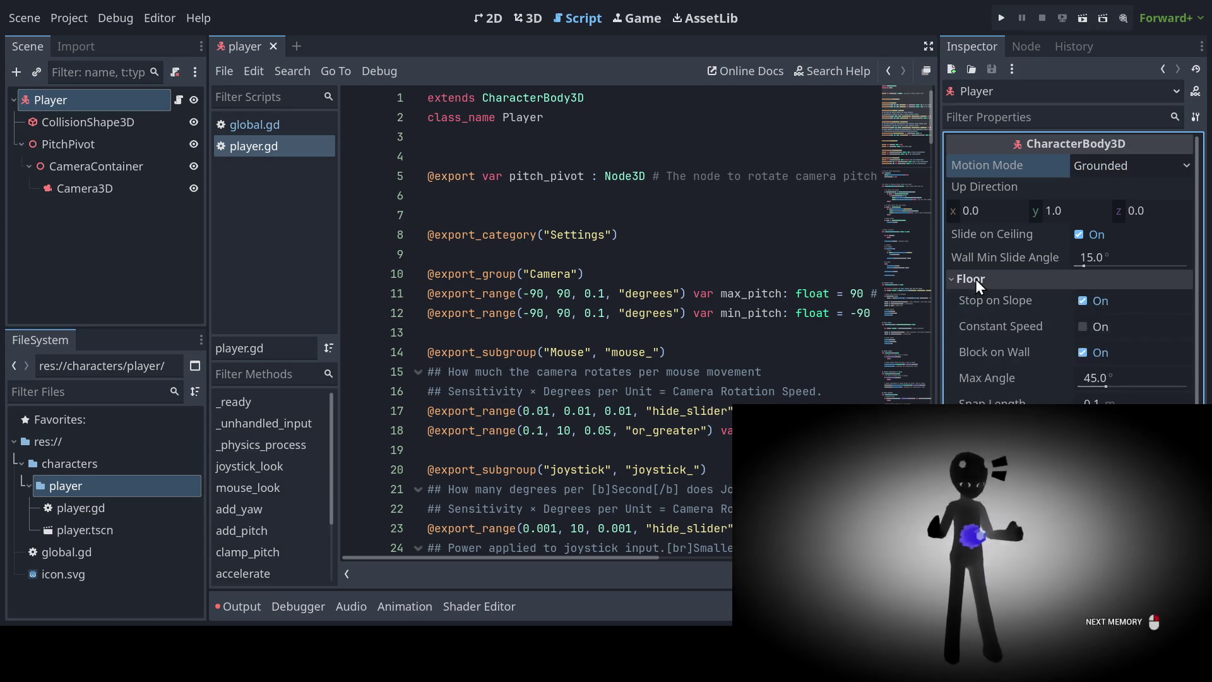
left_click(975, 279)
left_click(964, 294)
left_click(964, 294)
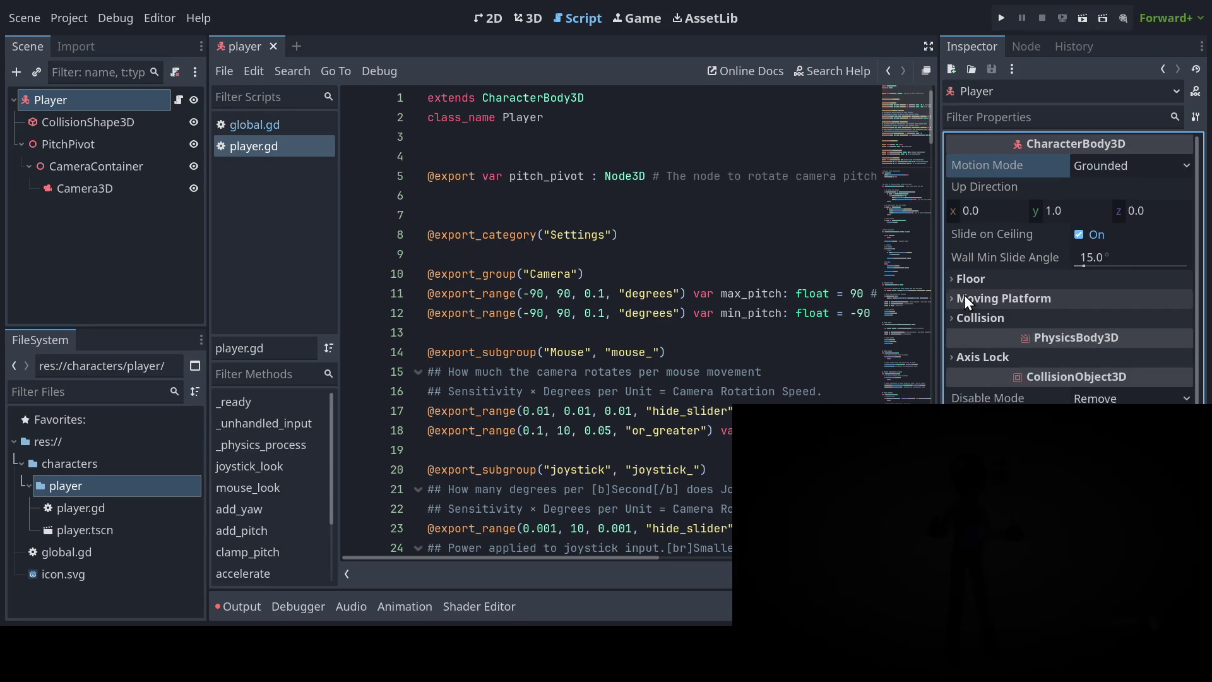
left_click(961, 316)
left_click(963, 319)
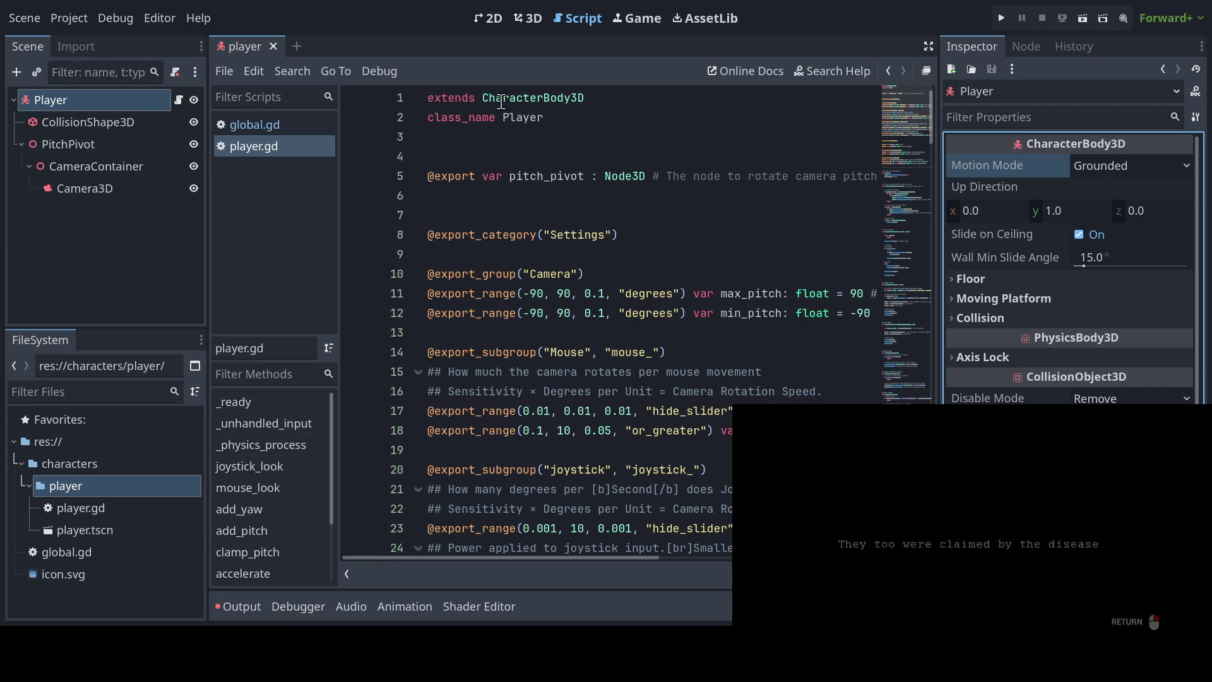
left_click(499, 192)
left_click(490, 214)
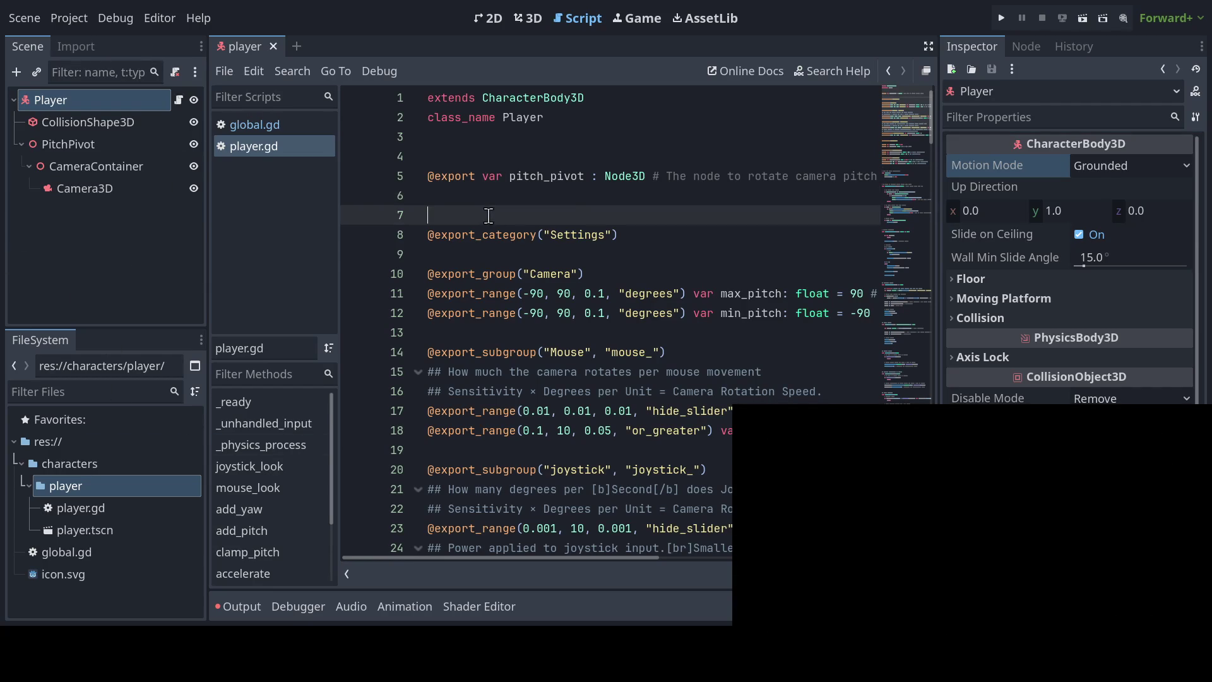
left_click(475, 256)
left_click(470, 213)
left_click(472, 199)
left_click(471, 159)
left_click(473, 140)
left_click(474, 149)
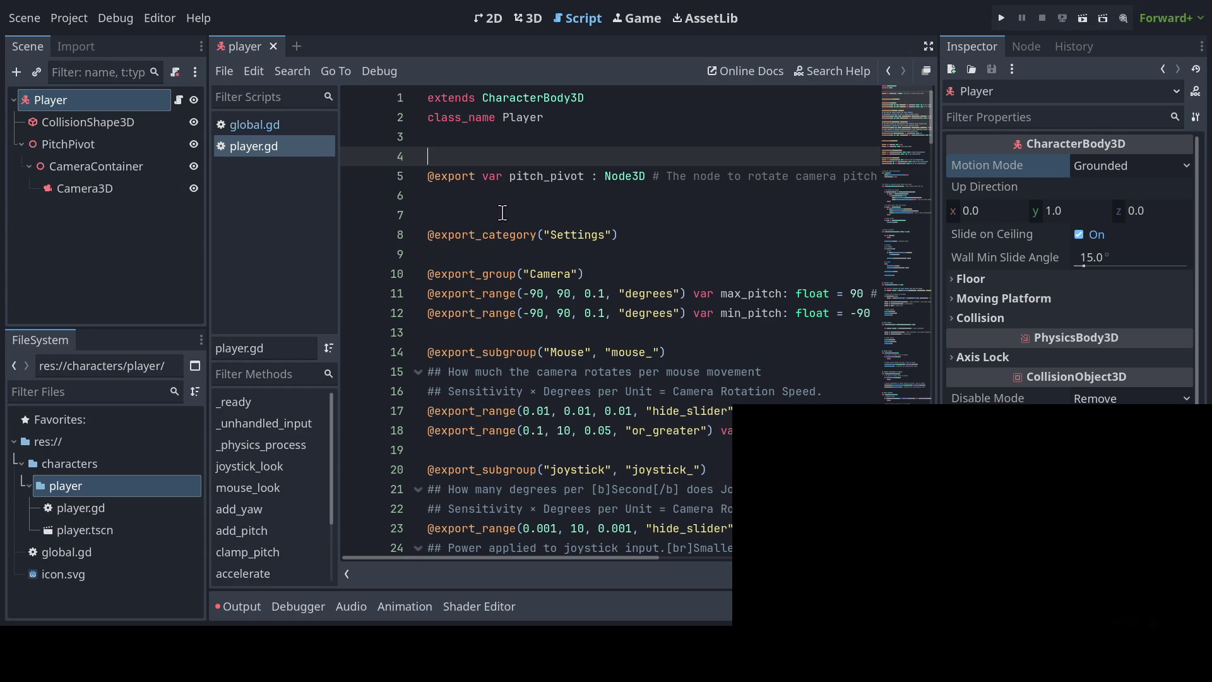
Step: Click through several positions in the open script editor
left_click(515, 195)
left_click(514, 157)
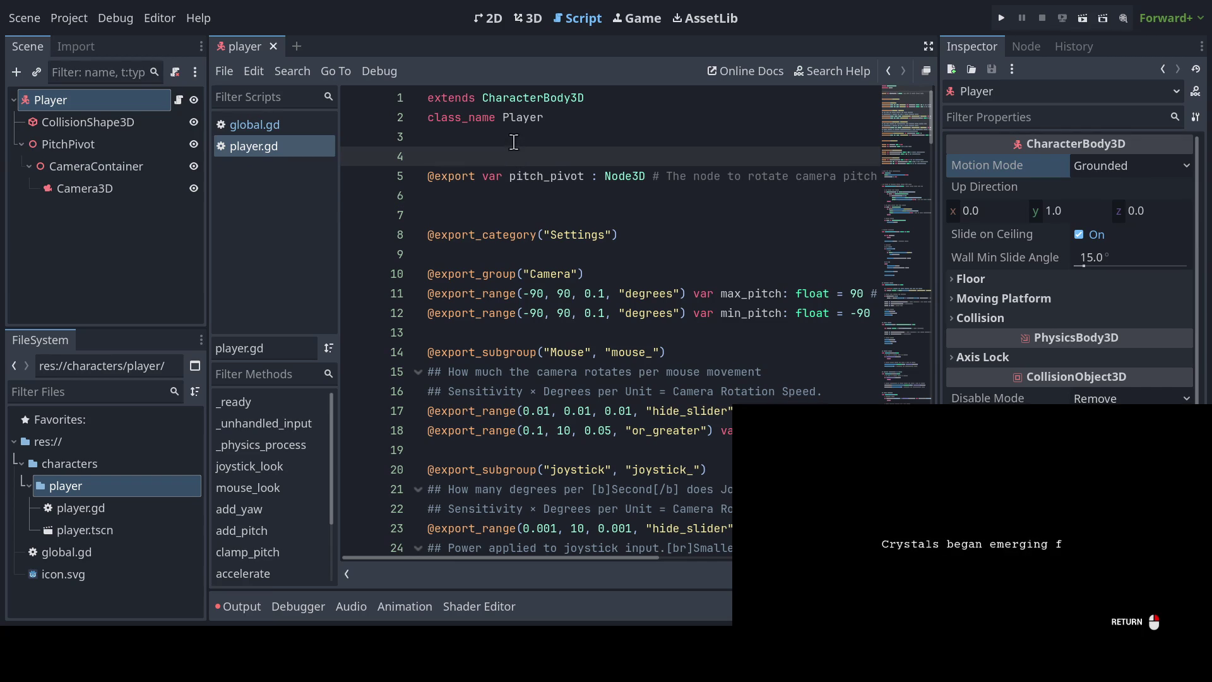
left_click(514, 140)
left_click(514, 157)
left_click(495, 195)
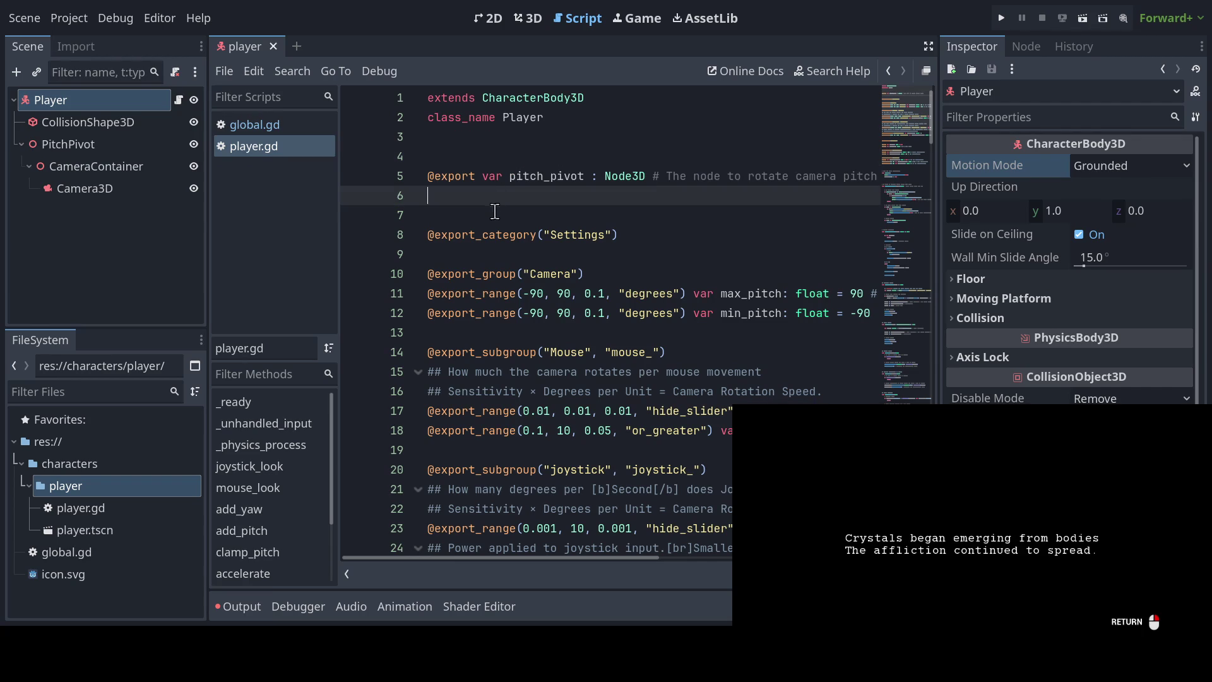
left_click(494, 216)
left_click(479, 253)
left_click(482, 198)
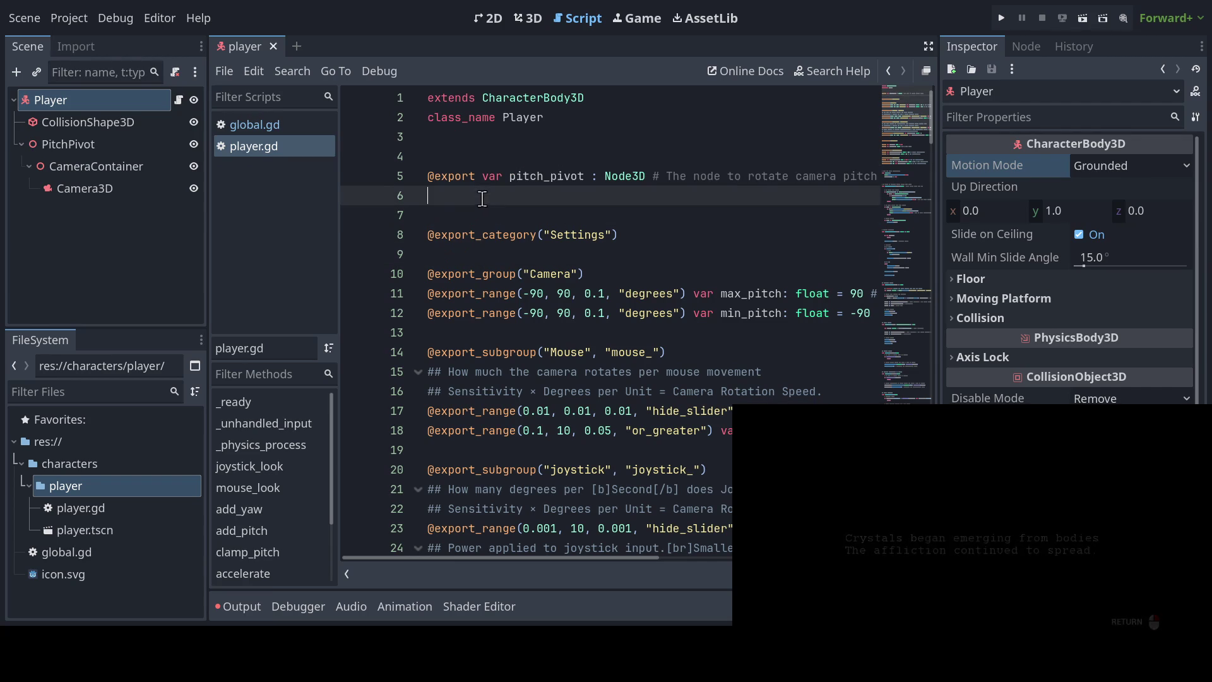
left_click(475, 217)
left_click(487, 158)
left_click(487, 139)
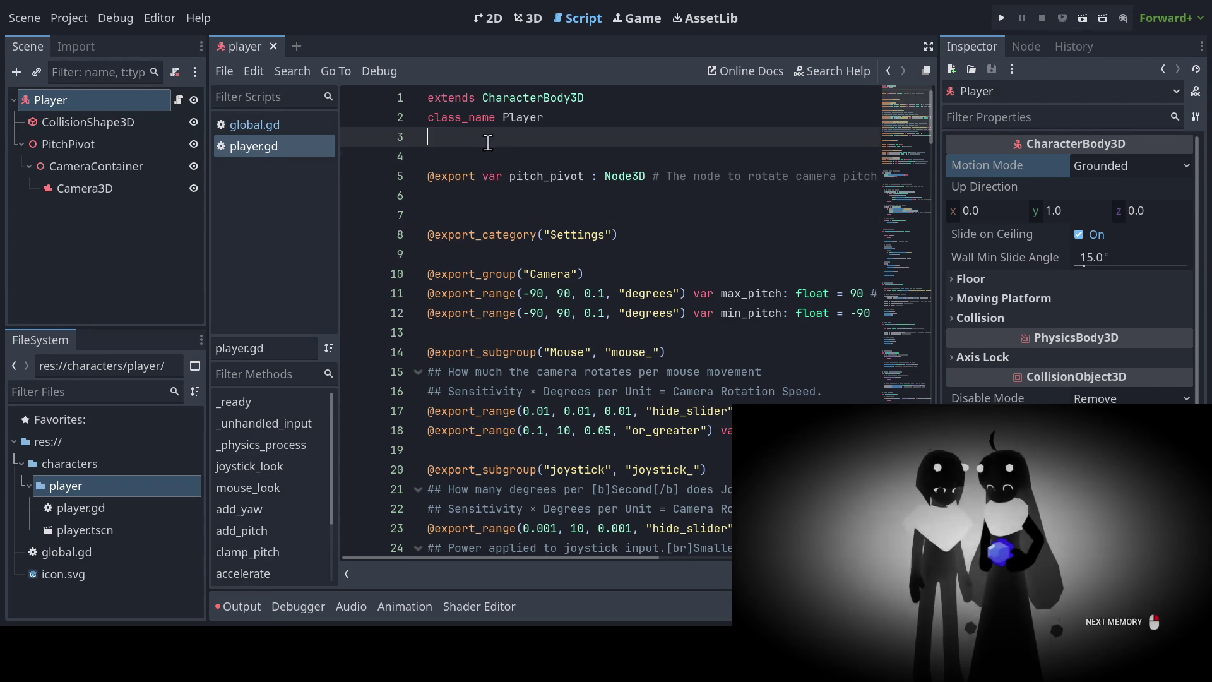
Step: Compare CollisionShape3D and Player properties, checking the Player's Grounded Motion Mode and 15° wall min slide angle
left_click(120, 124)
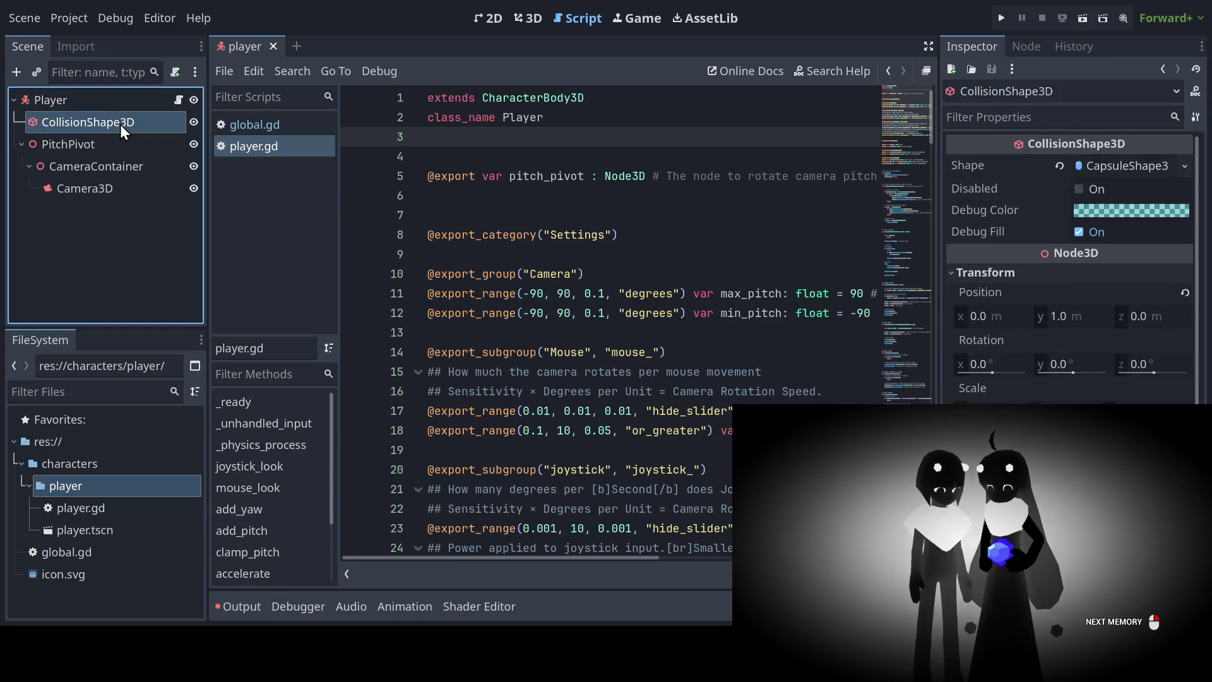
left_click(112, 102)
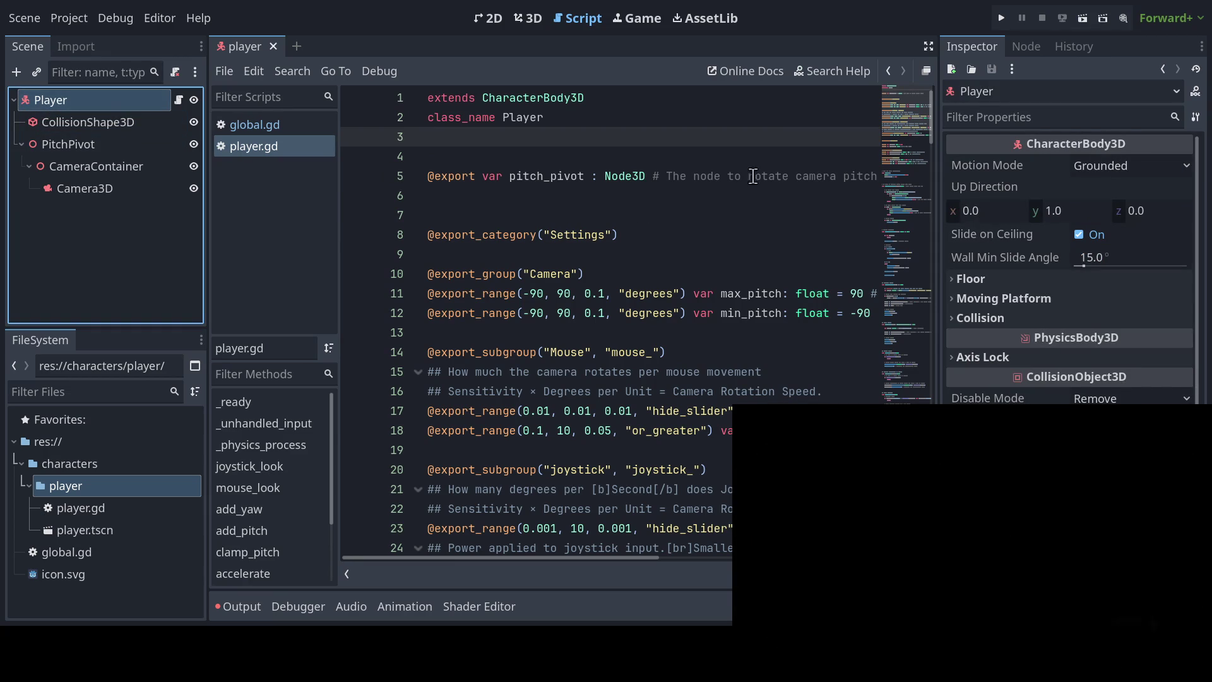
scroll(1004, 266, "down", 1)
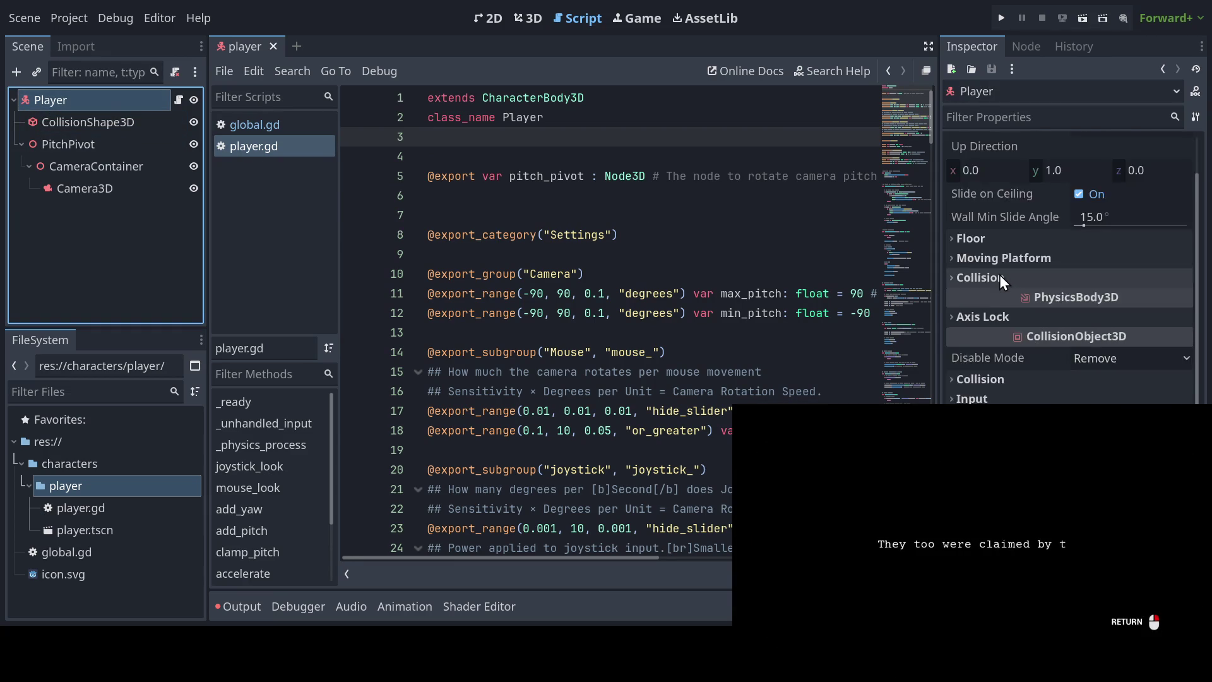
scroll(1001, 274, "up", 1)
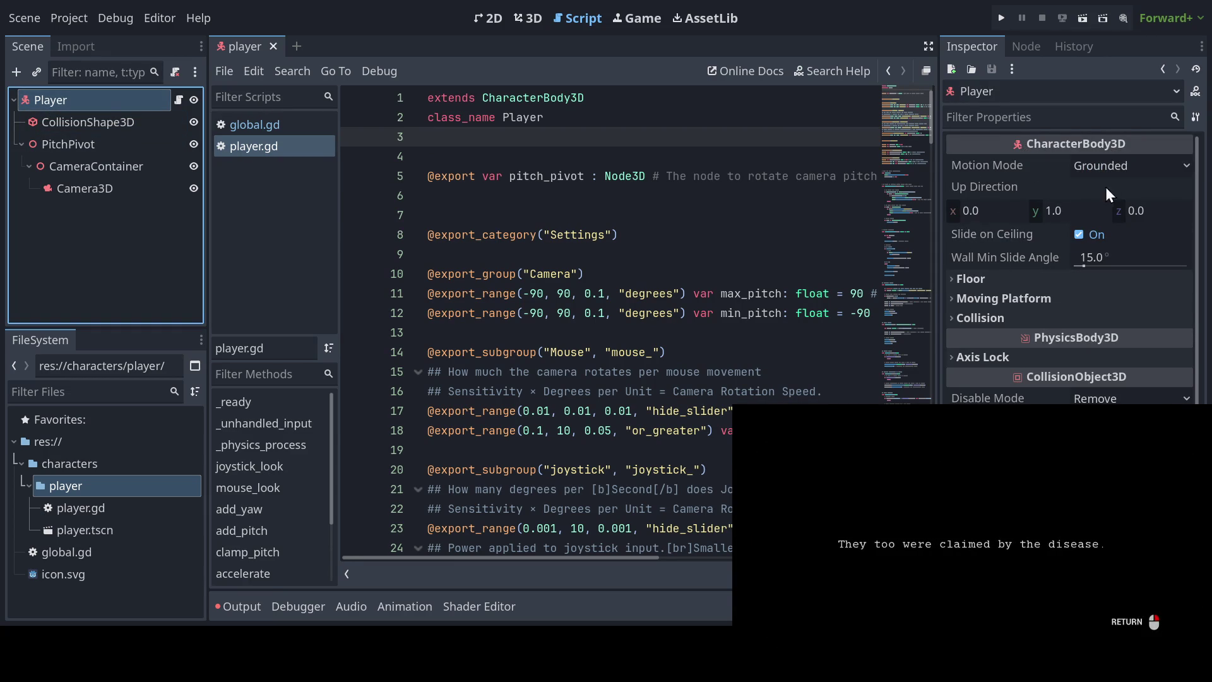
left_click(1107, 164)
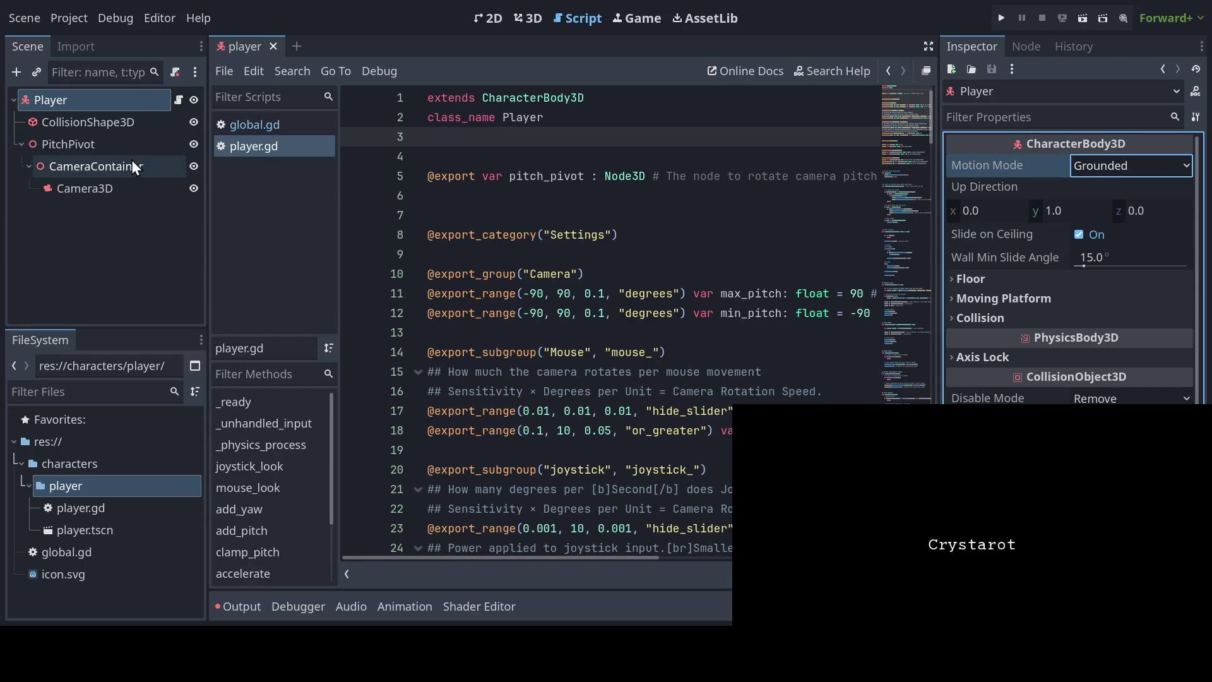
left_click(126, 121)
left_click(128, 102)
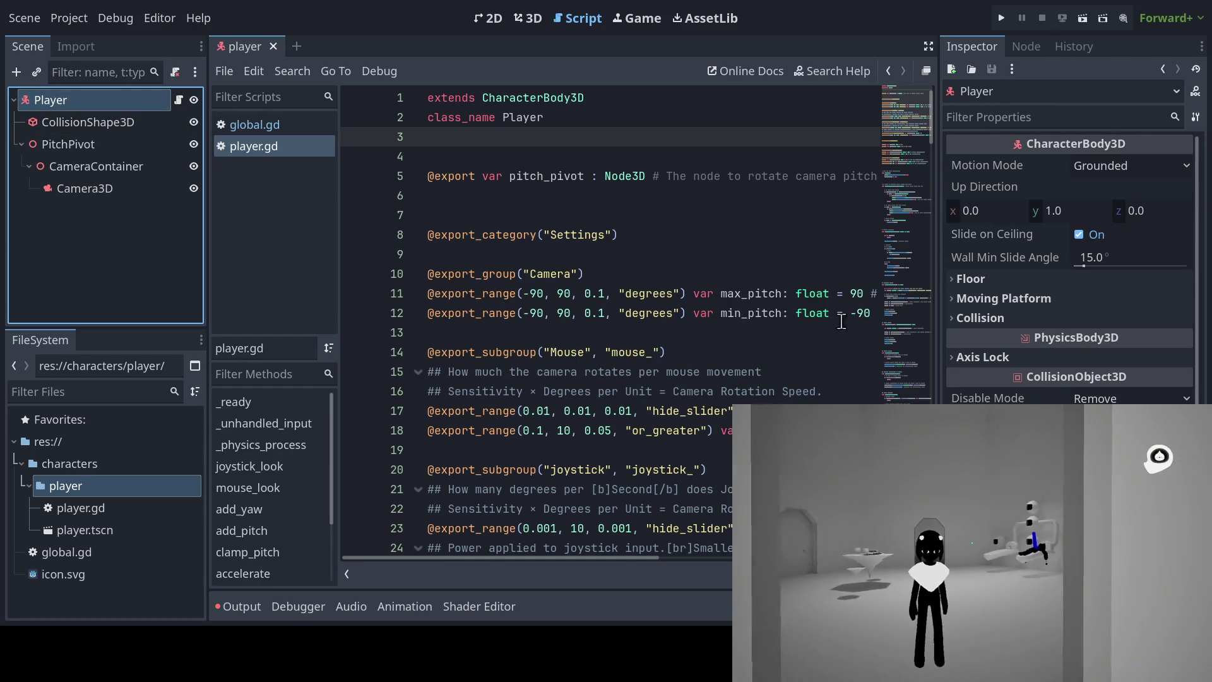
scroll(954, 323, "down", 2)
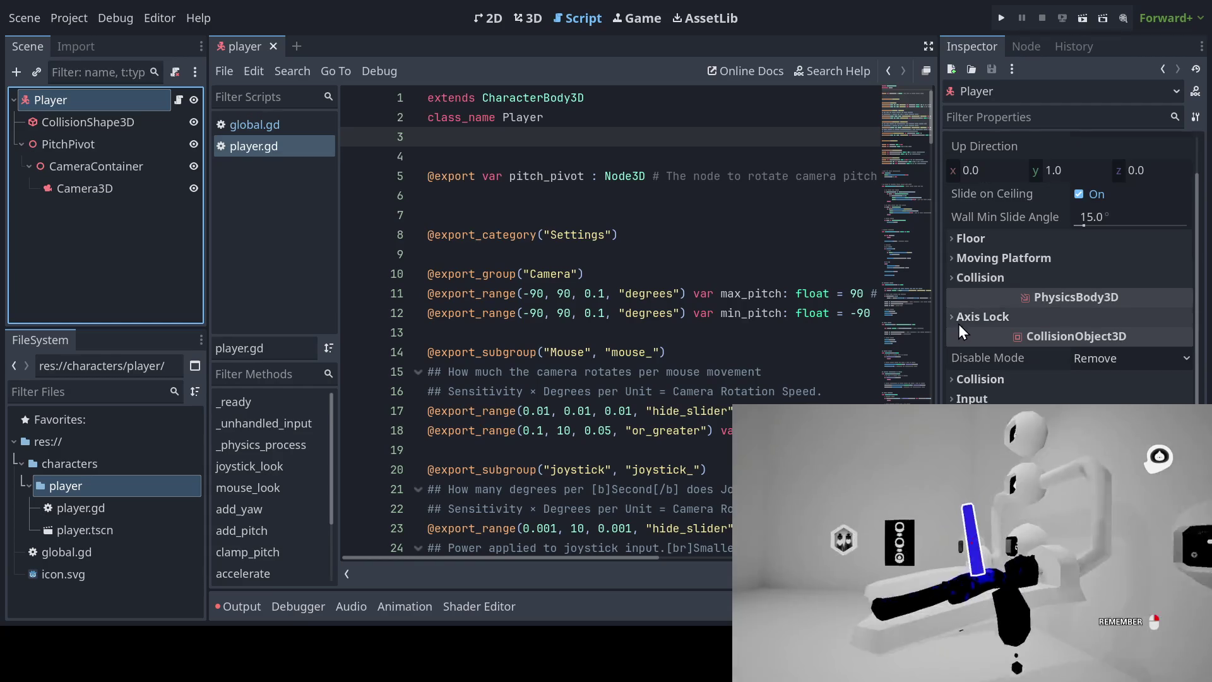
scroll(960, 324, "up", 2)
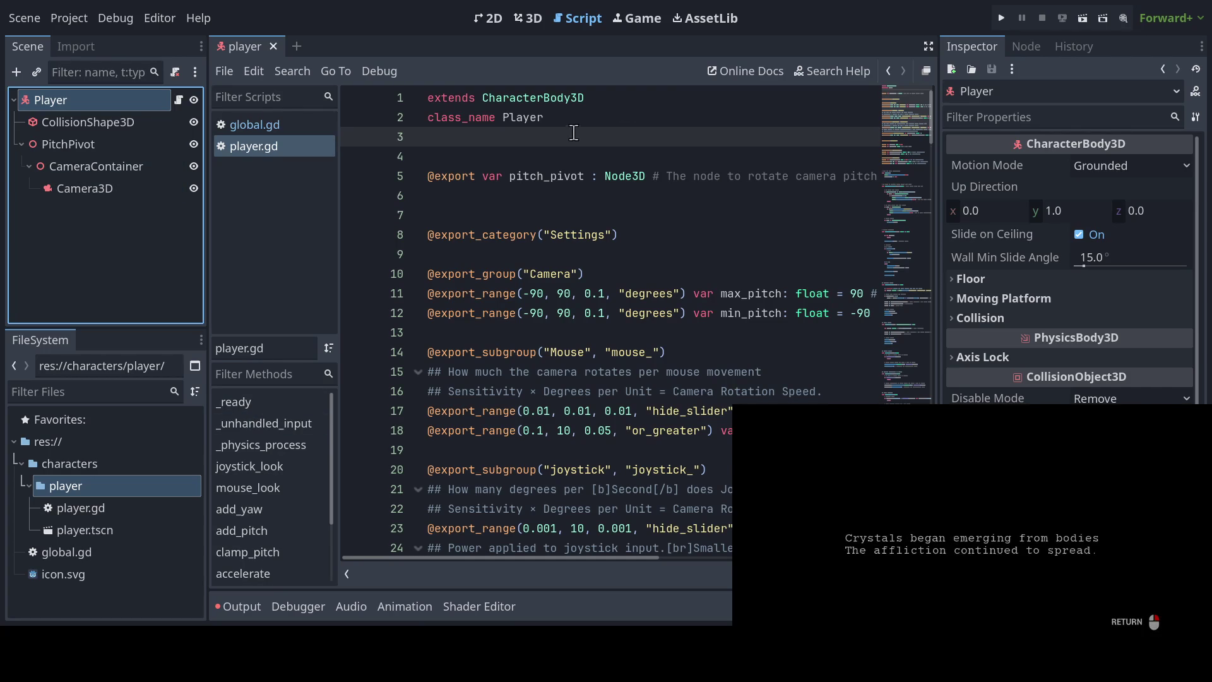
Step: Return to player.gd, glance at the Player's signals, and expand then collapse its Floor settings
left_click(308, 126)
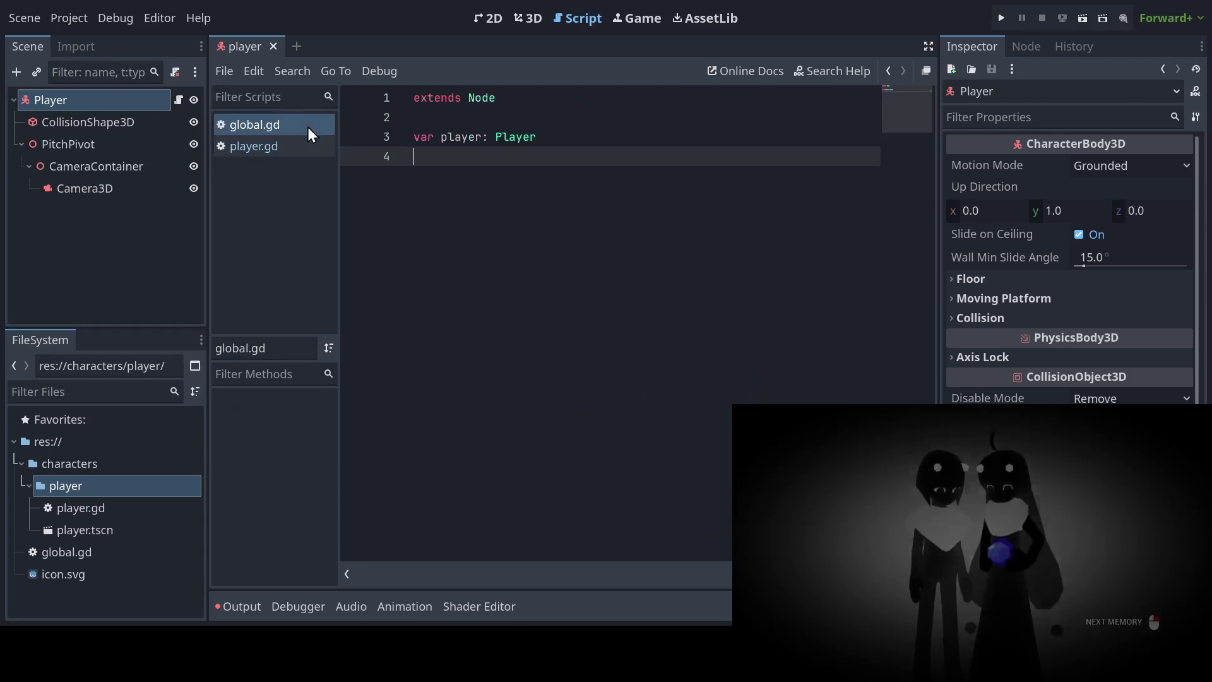
left_click(295, 147)
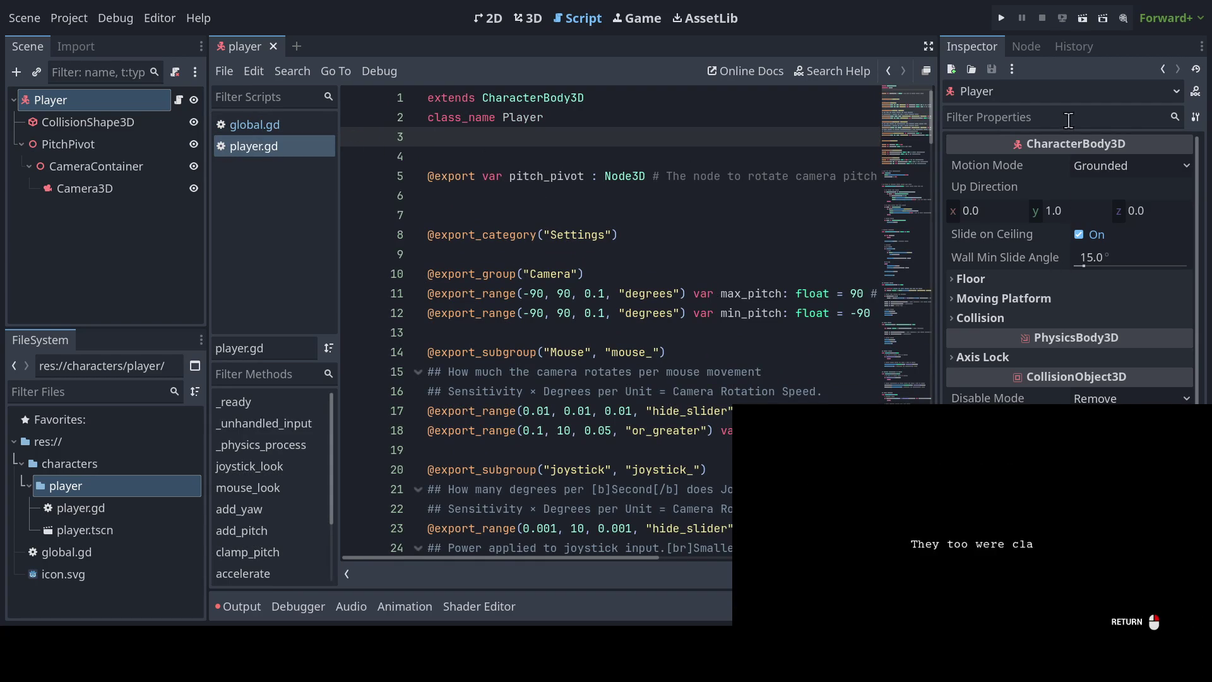
left_click(1026, 38)
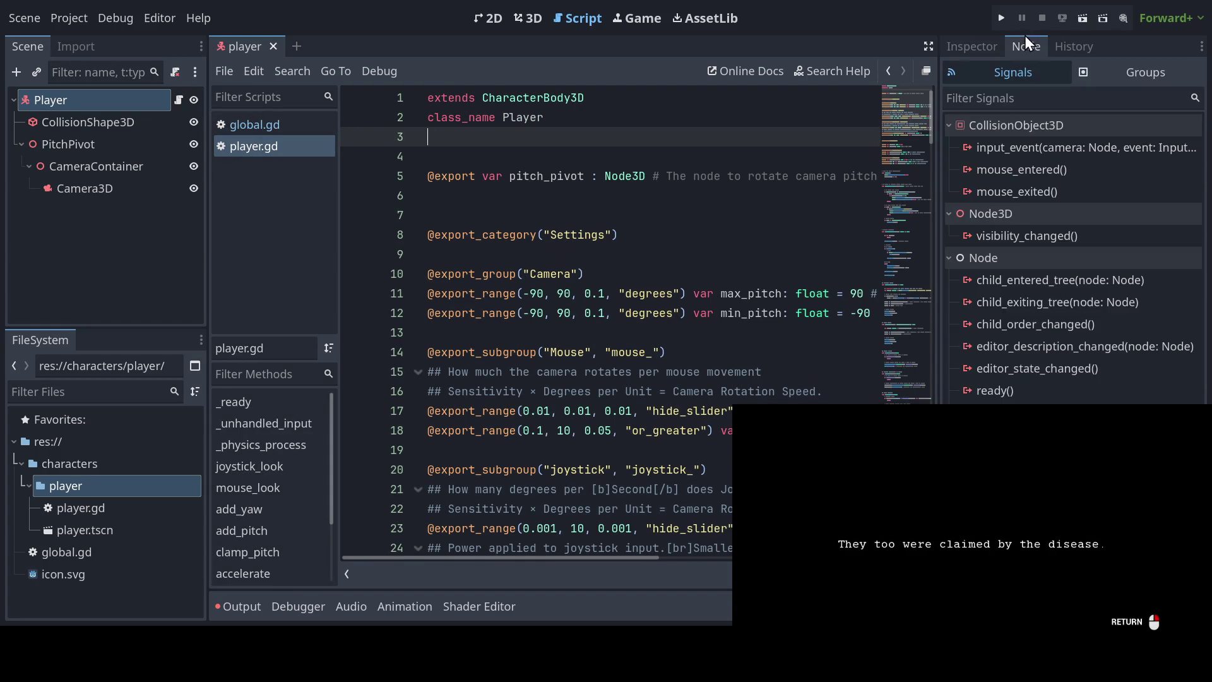
left_click(964, 47)
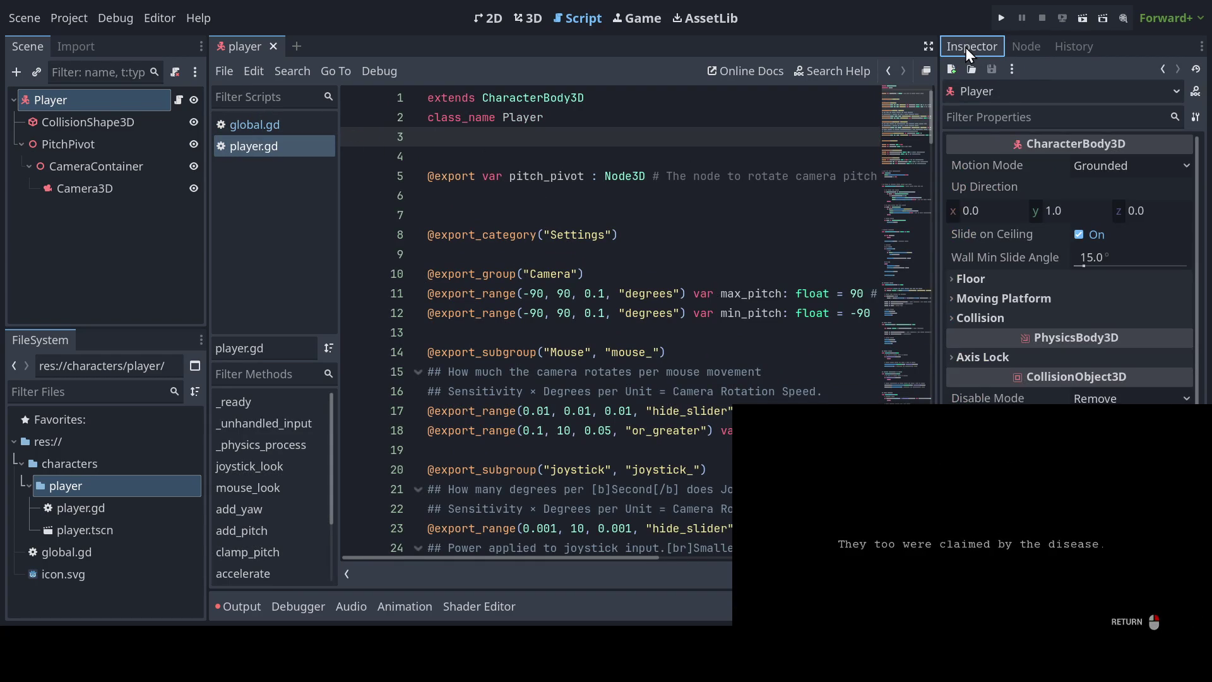
left_click(956, 282)
left_click(955, 282)
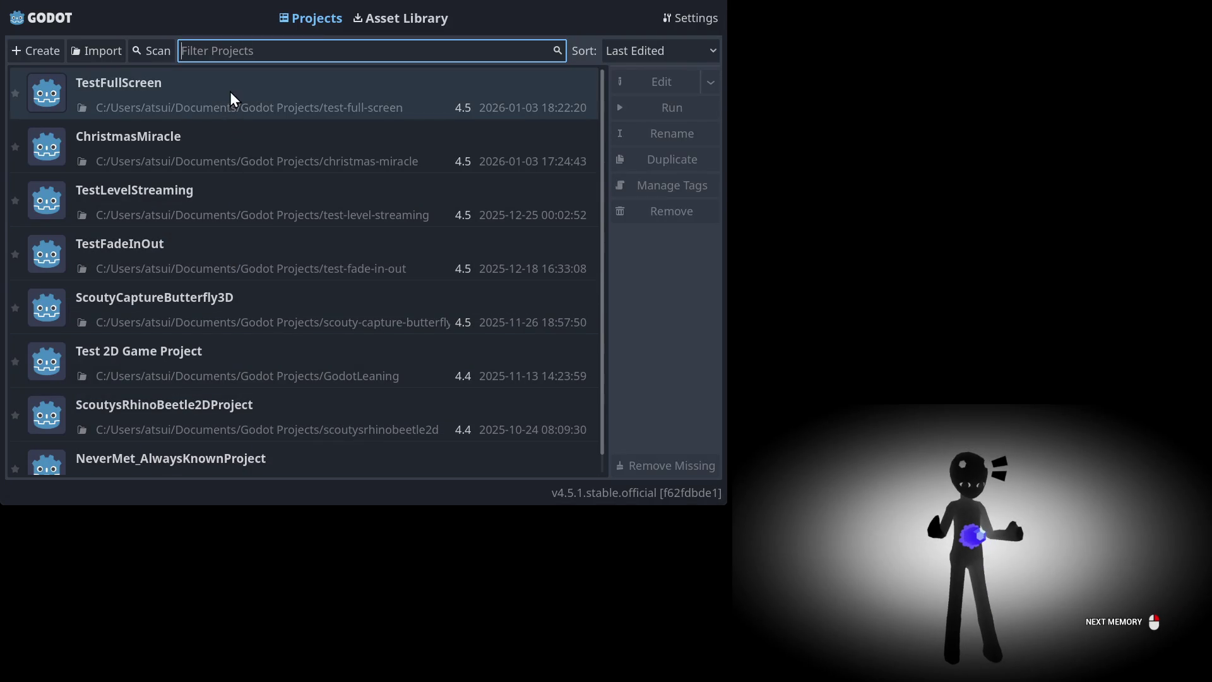
Step: Reopen the TestFullScreen project from the Project Manager
double_click(232, 96)
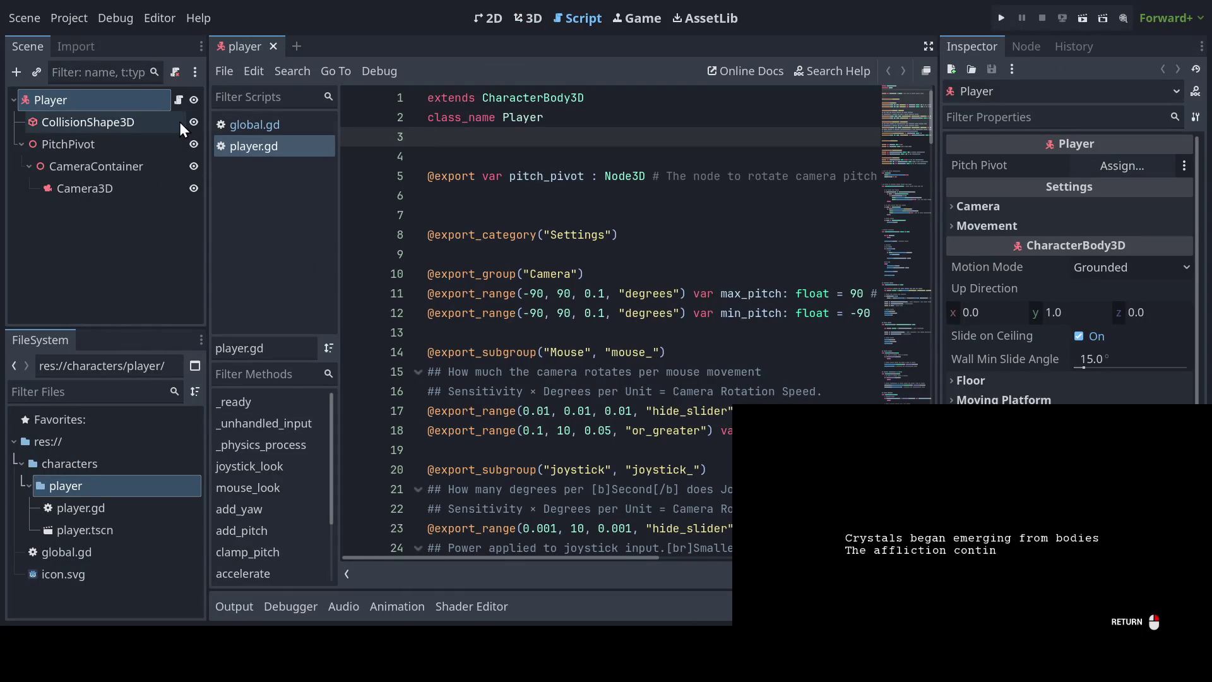
Step: Assign the PitchPivot node to the Player's Pitch Pivot property in the Inspector
left_click(1131, 161)
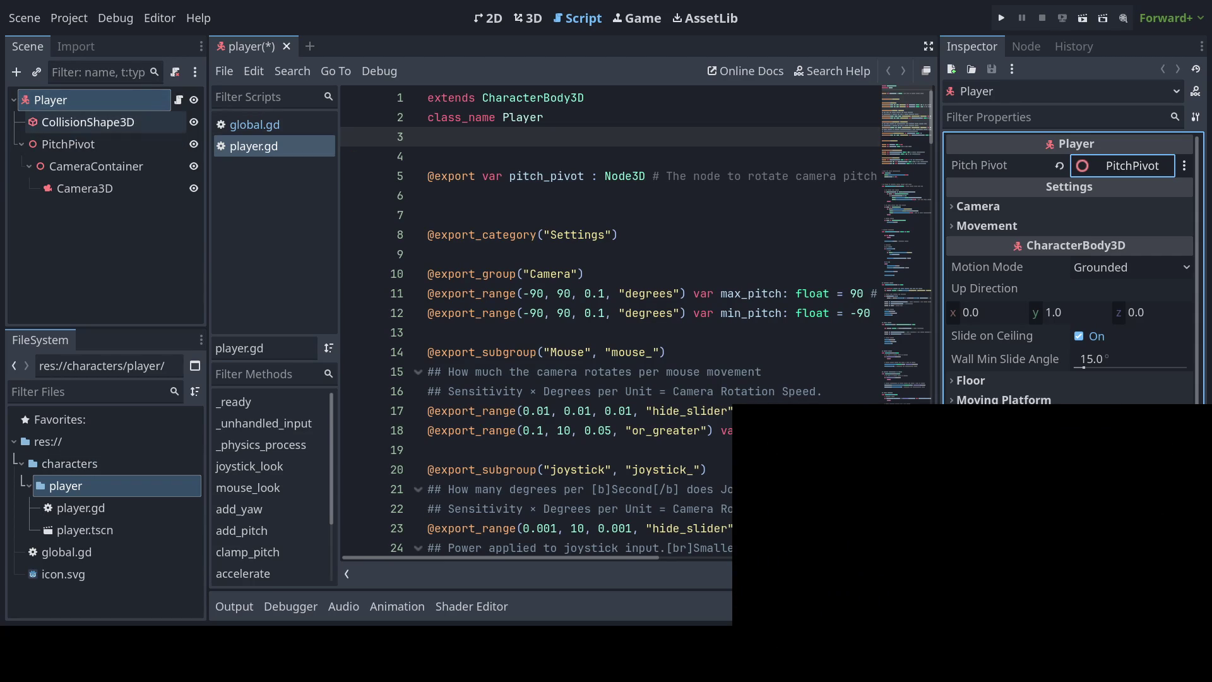
left_click(73, 123)
left_click(82, 103)
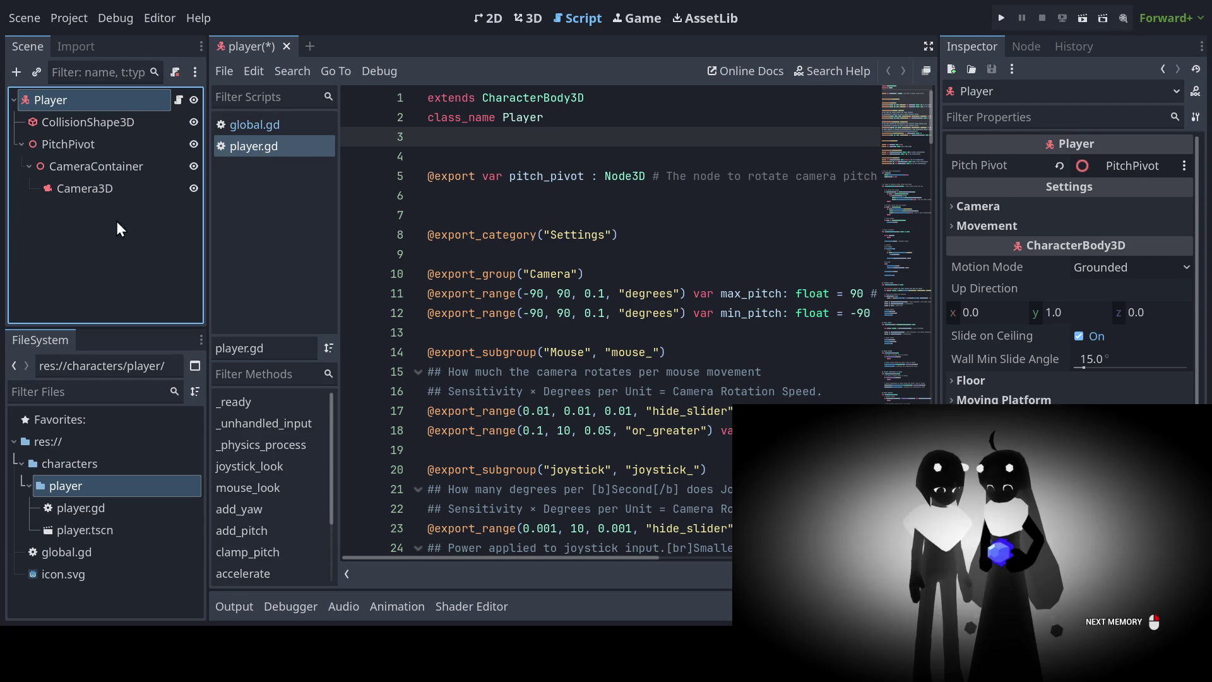
left_click(105, 124)
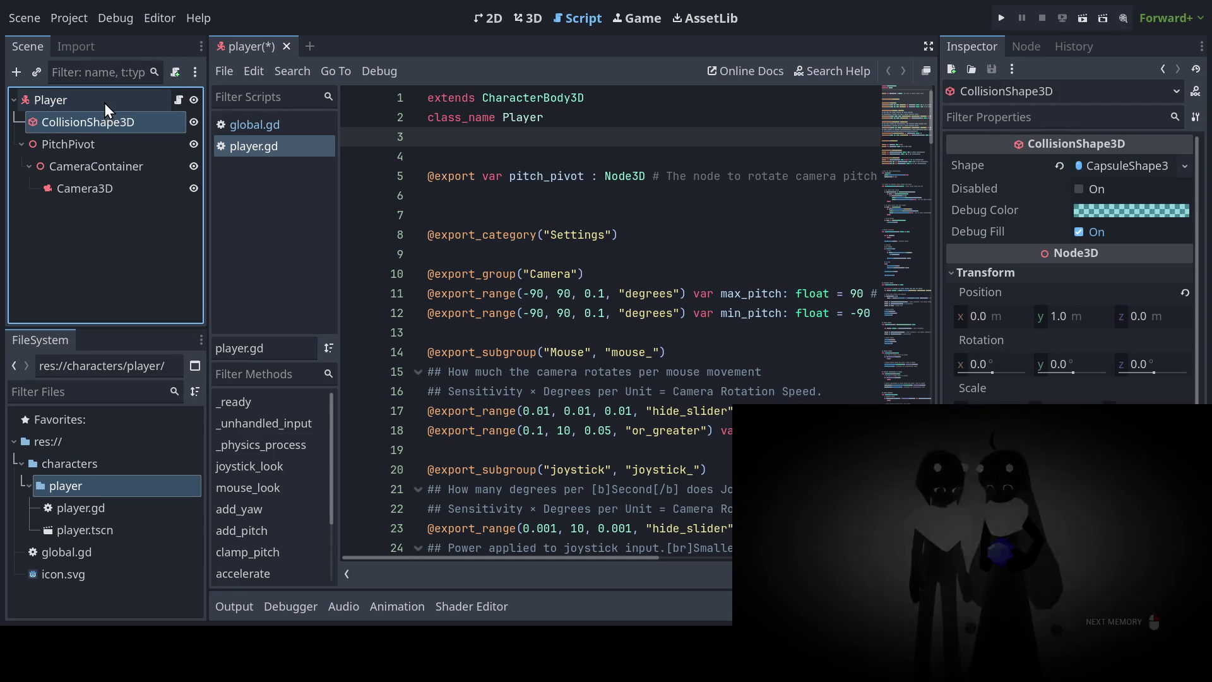
left_click(105, 100)
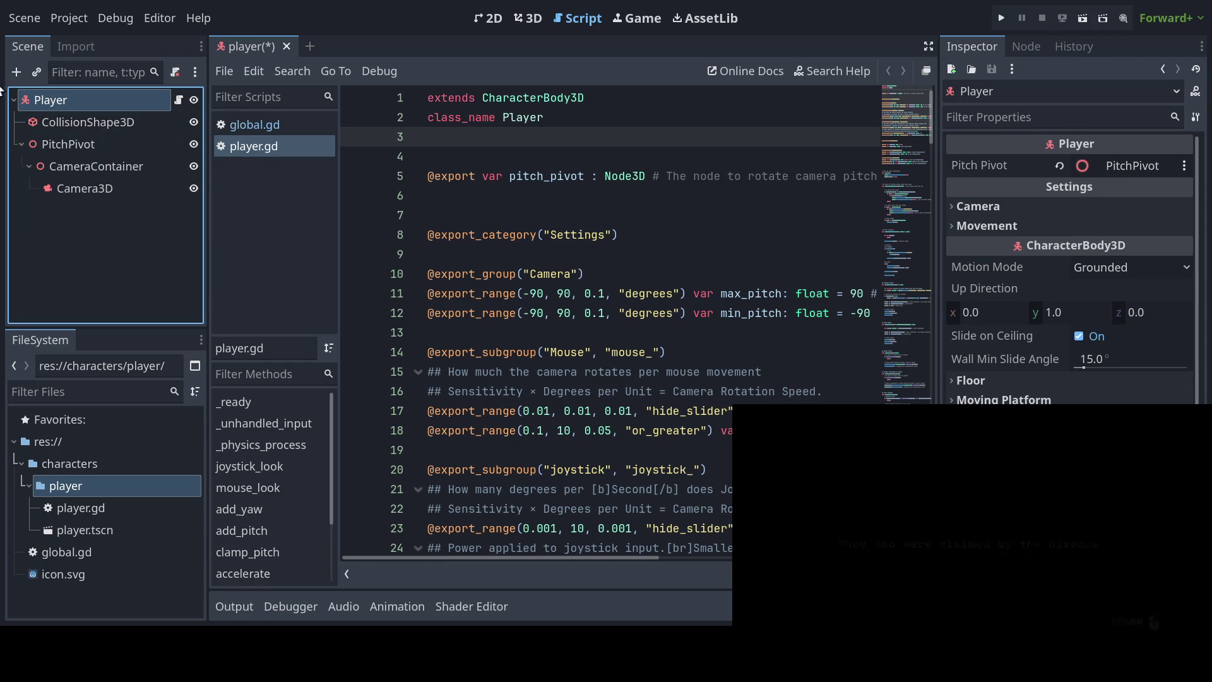
left_click(112, 130)
left_click(117, 99)
left_click(116, 120)
left_click(117, 109)
left_click(115, 126)
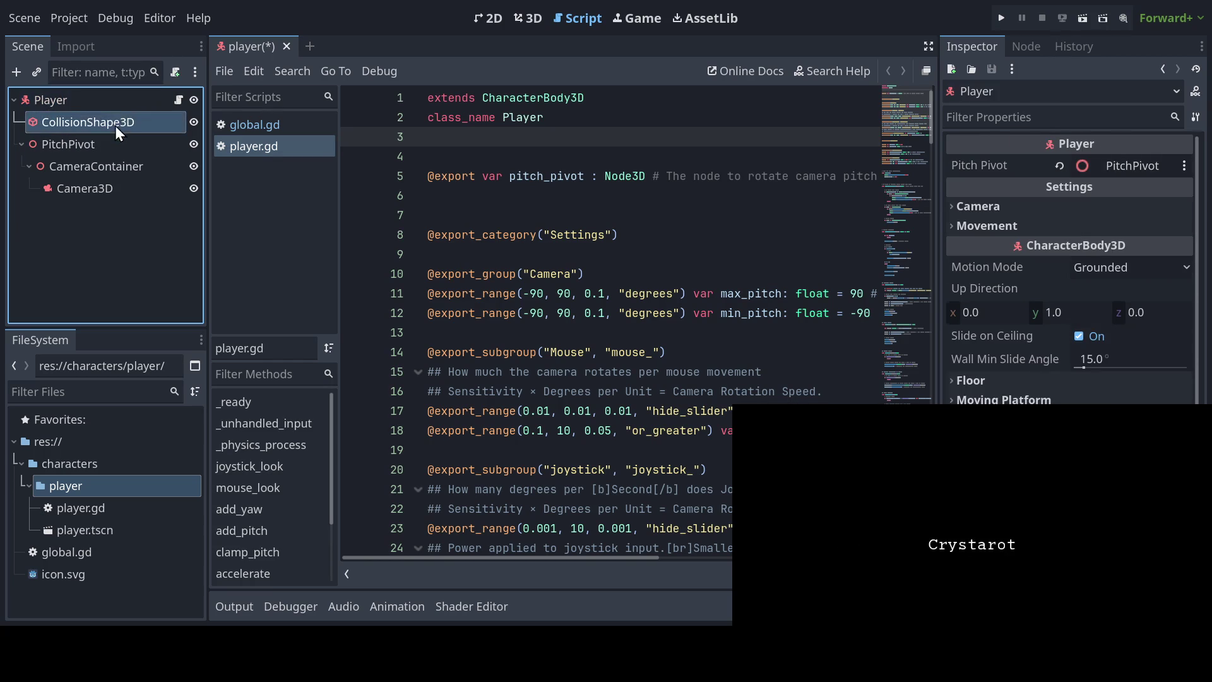
left_click(114, 100)
left_click(110, 124)
left_click(111, 104)
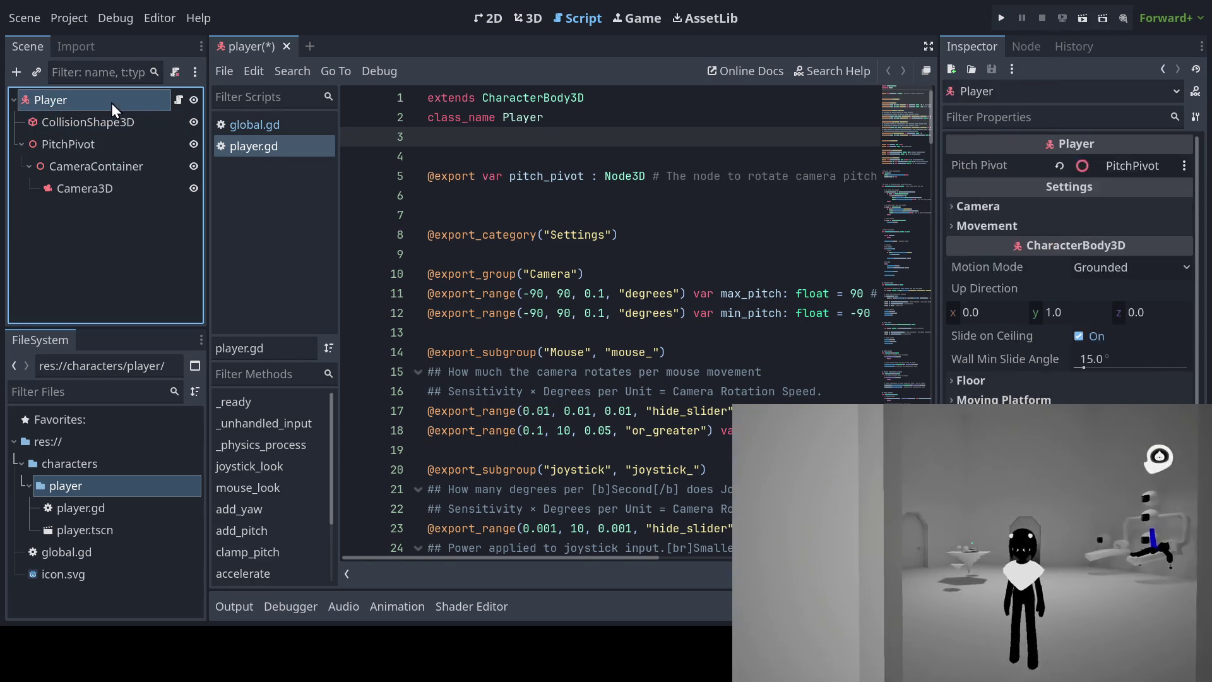
left_click(111, 120)
left_click(111, 101)
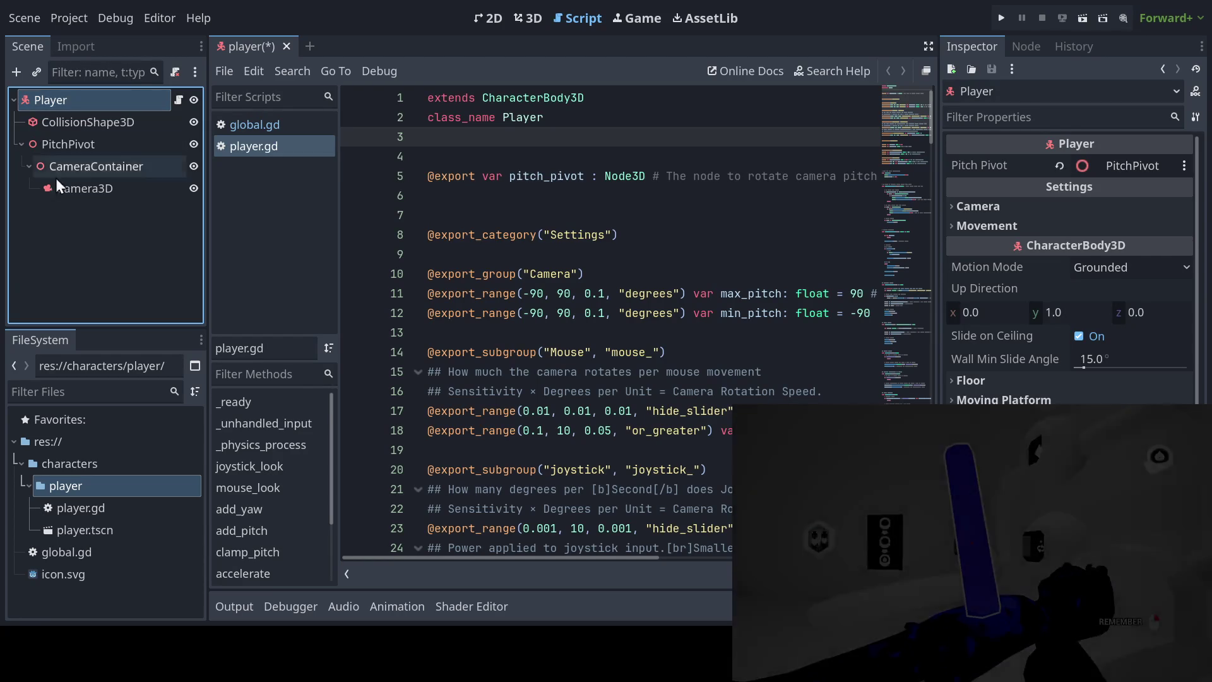
left_click(108, 122)
left_click(107, 101)
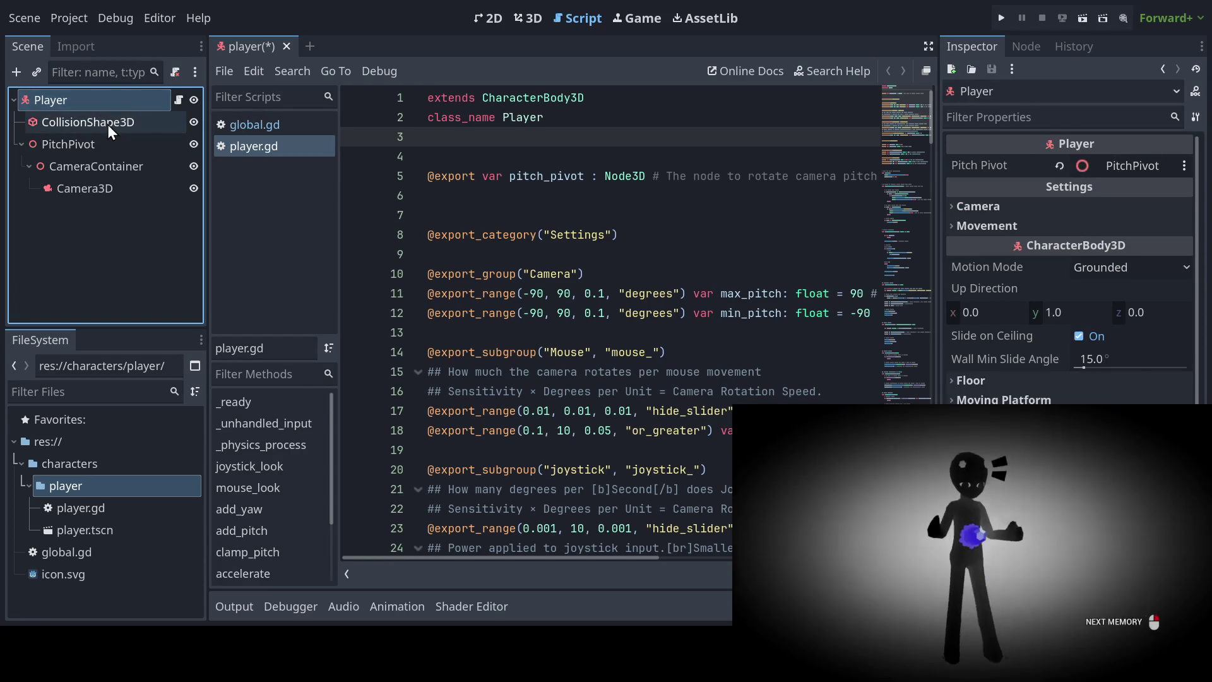
left_click(107, 124)
left_click(108, 109)
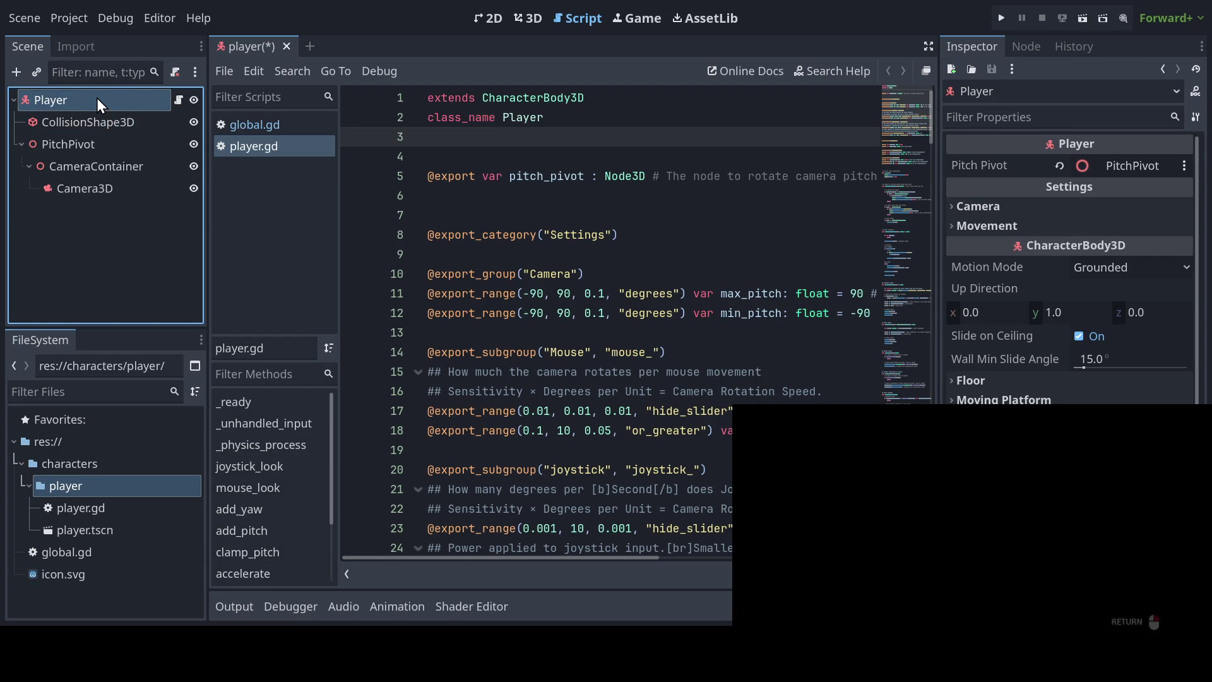
left_click(77, 123)
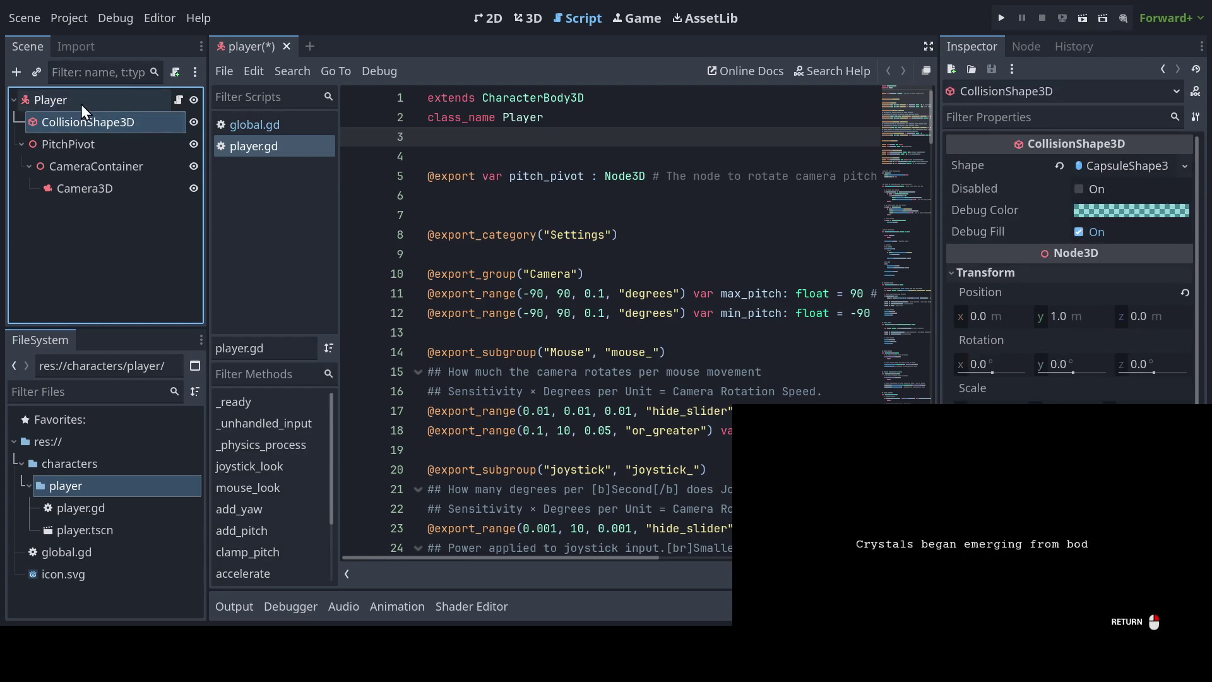
left_click(80, 104)
left_click(85, 124)
left_click(86, 100)
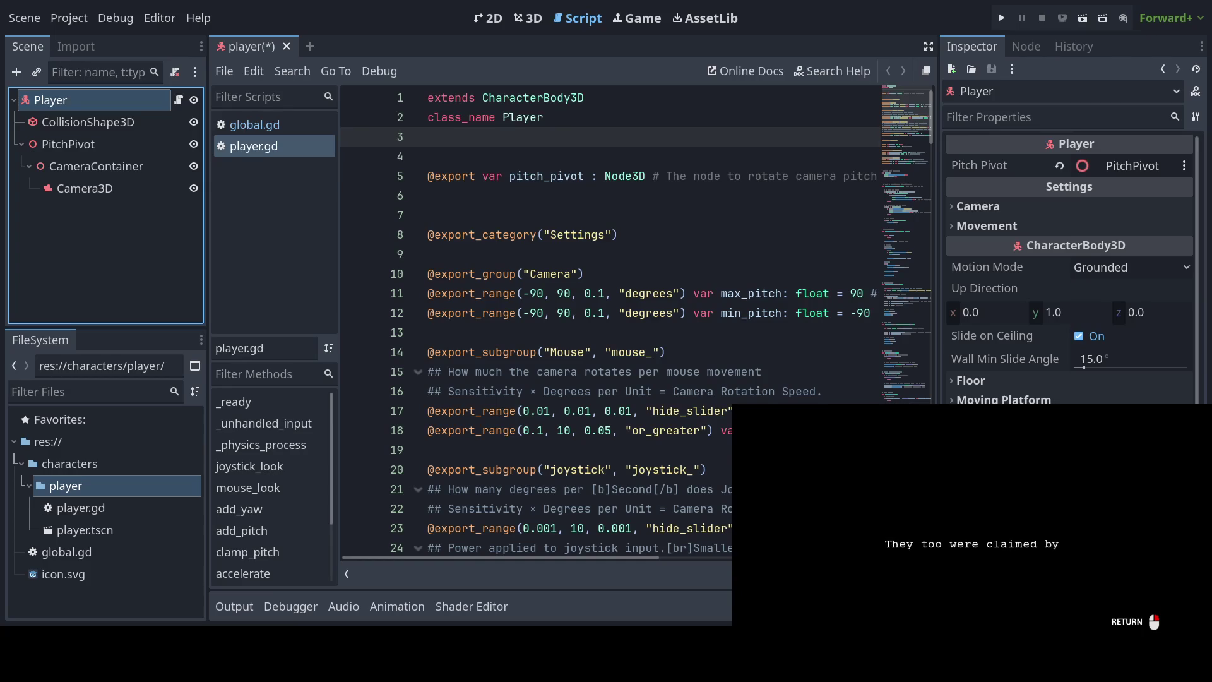
key("Return")
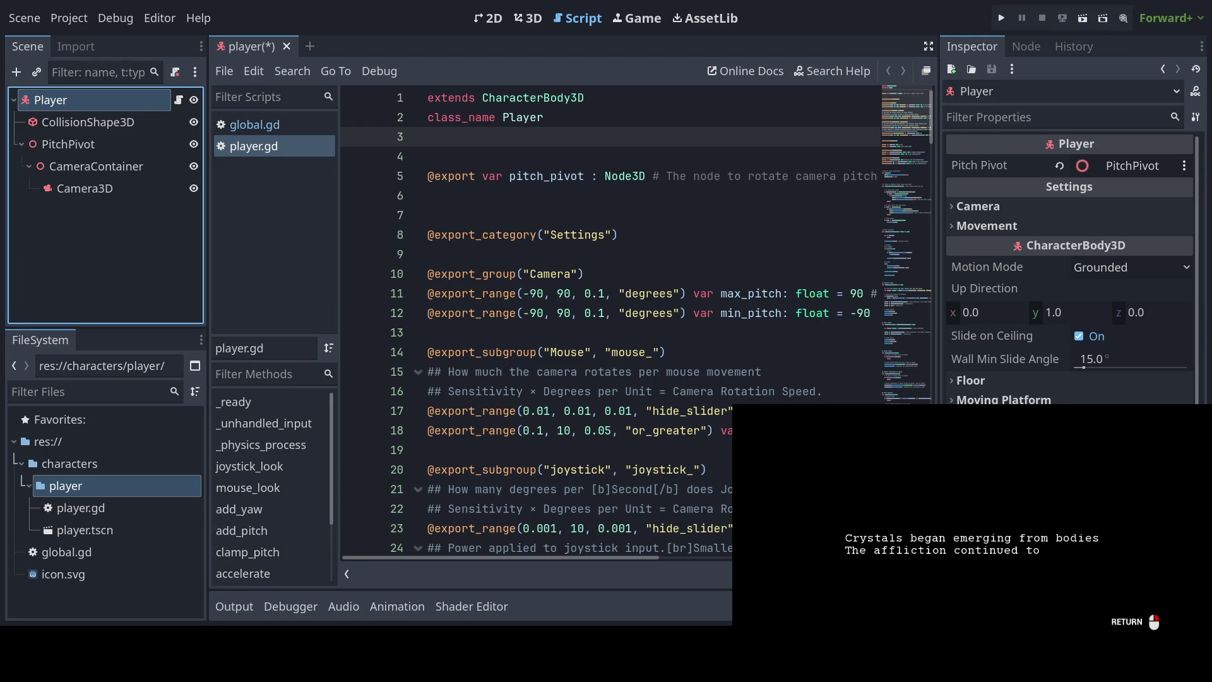
key("Return")
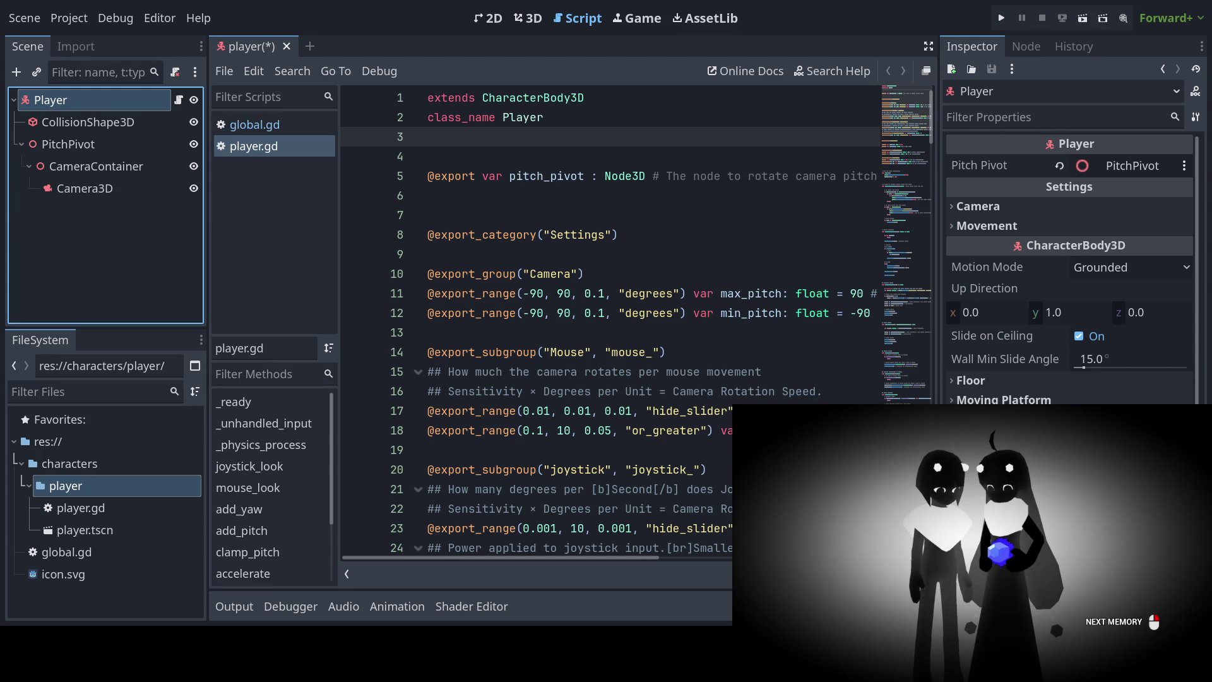
key("Return")
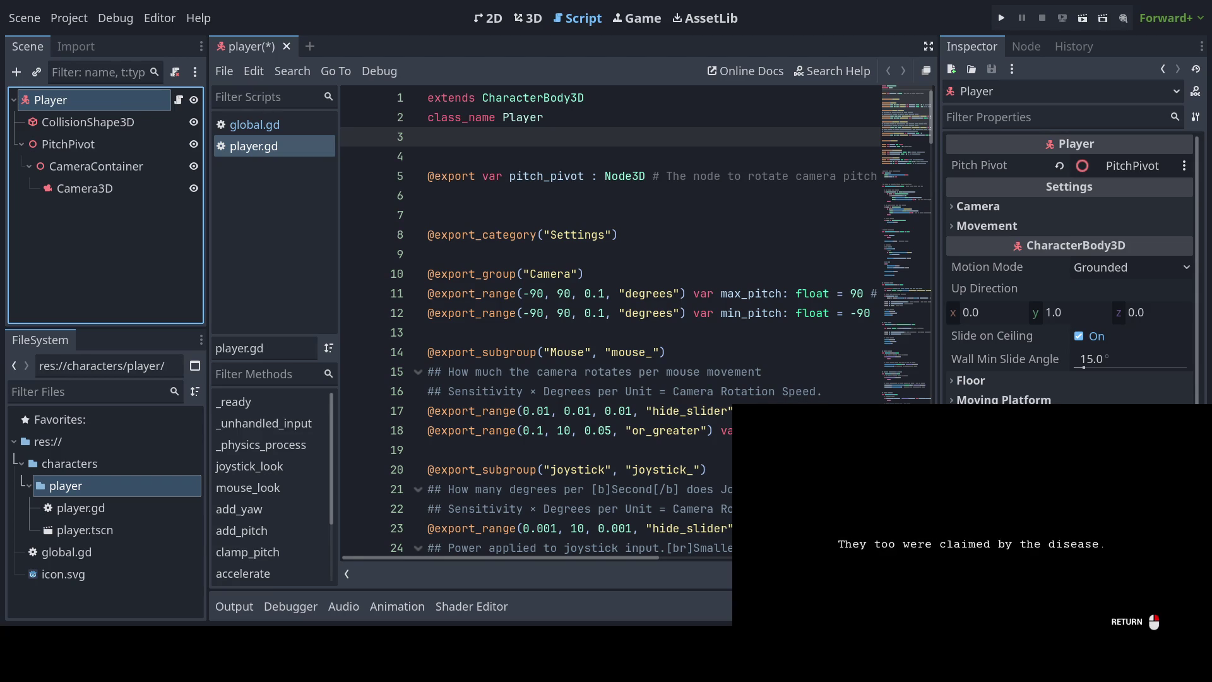
key("Return")
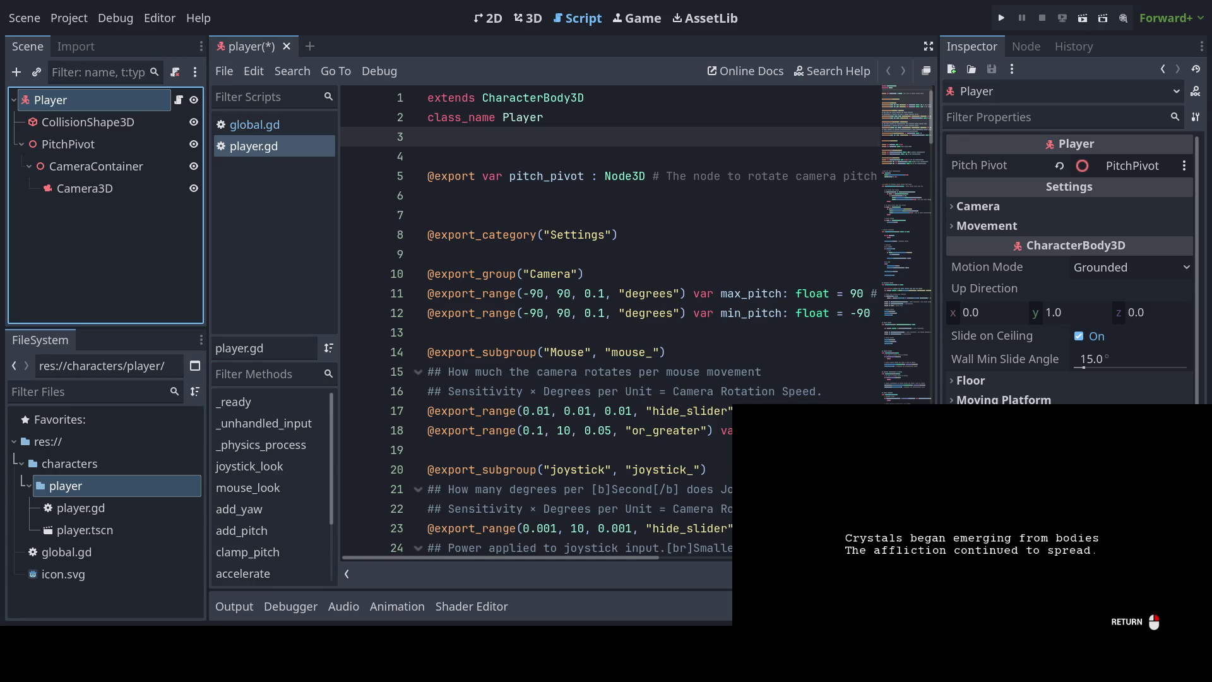
key("Return")
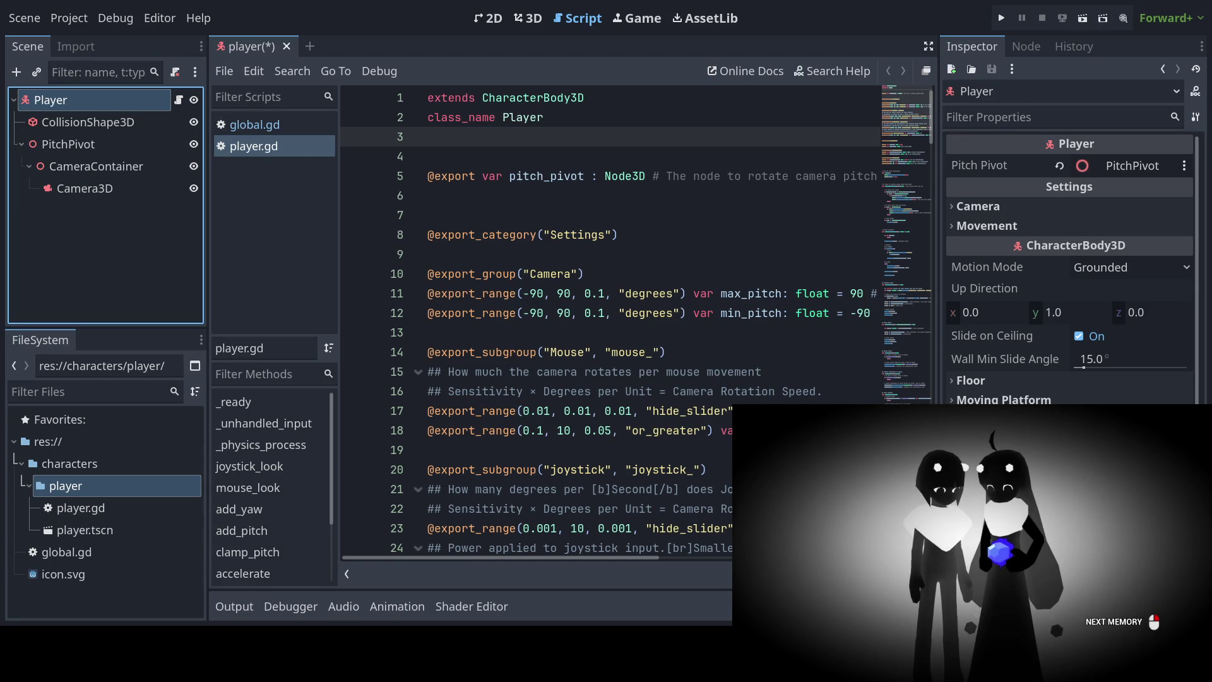
key("Return")
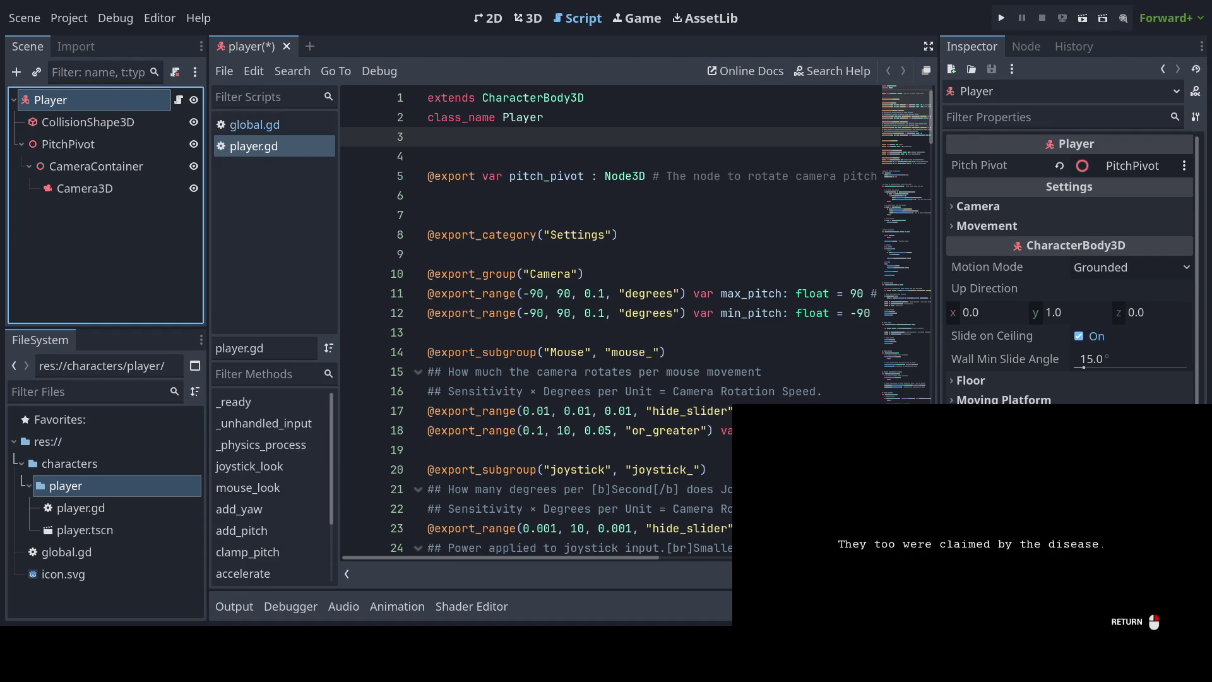
key("Return")
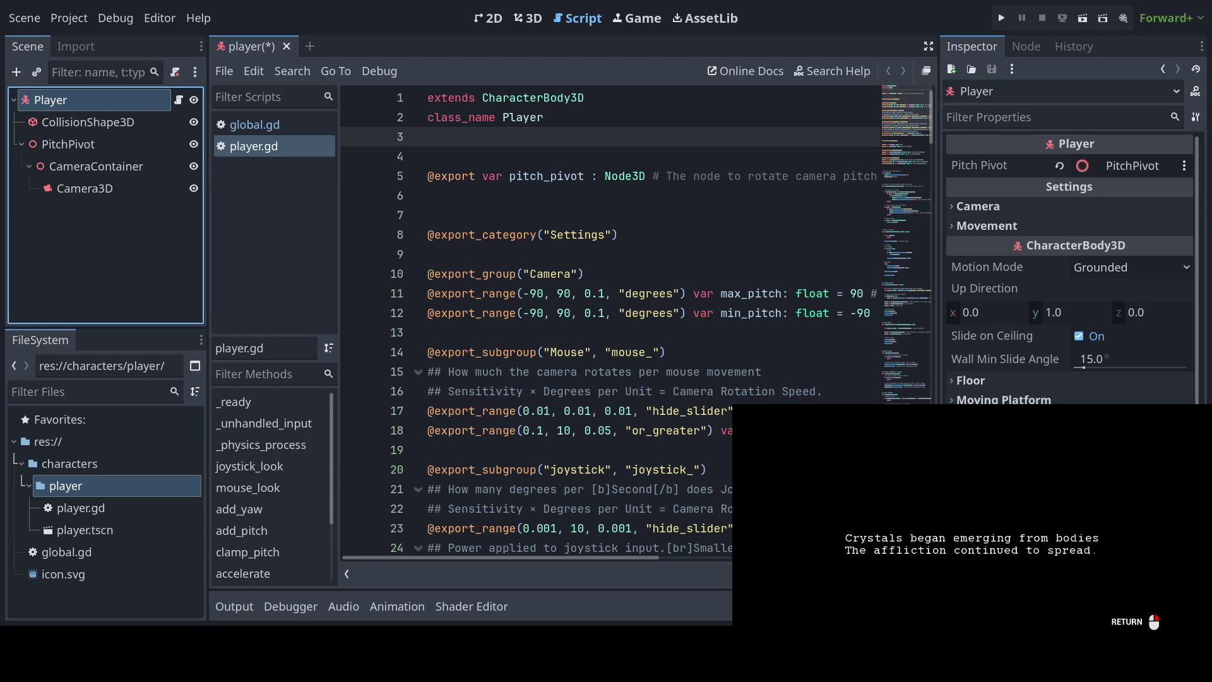
key("Return")
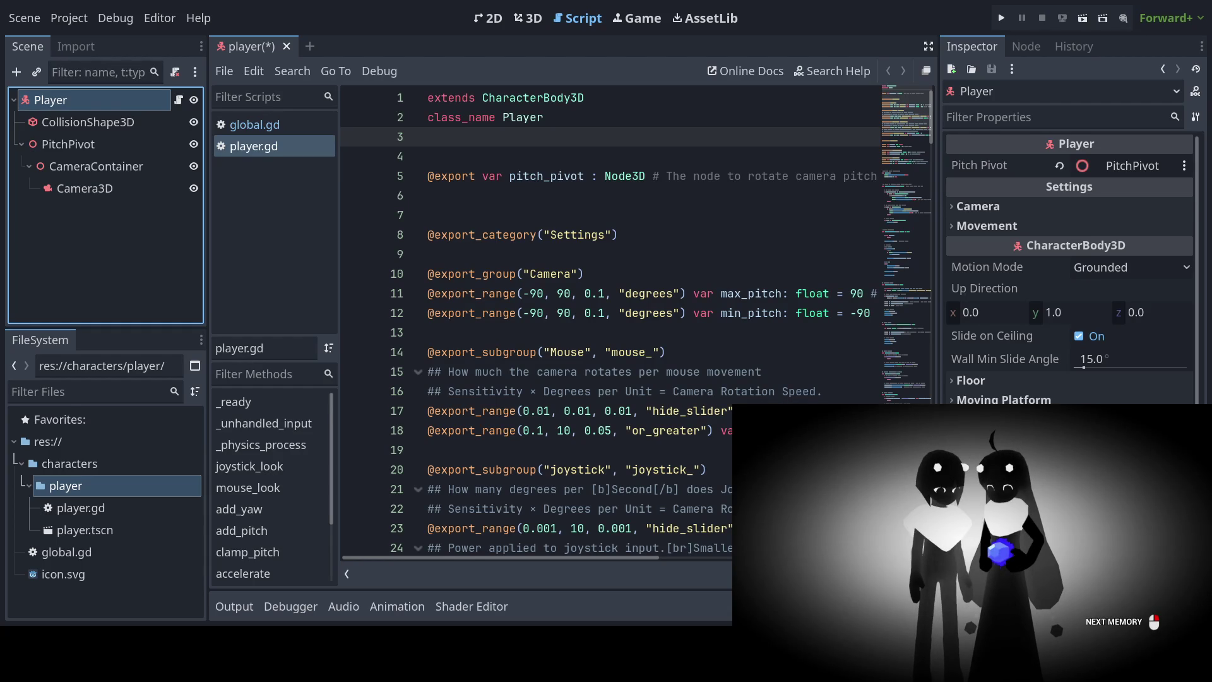
key("Return")
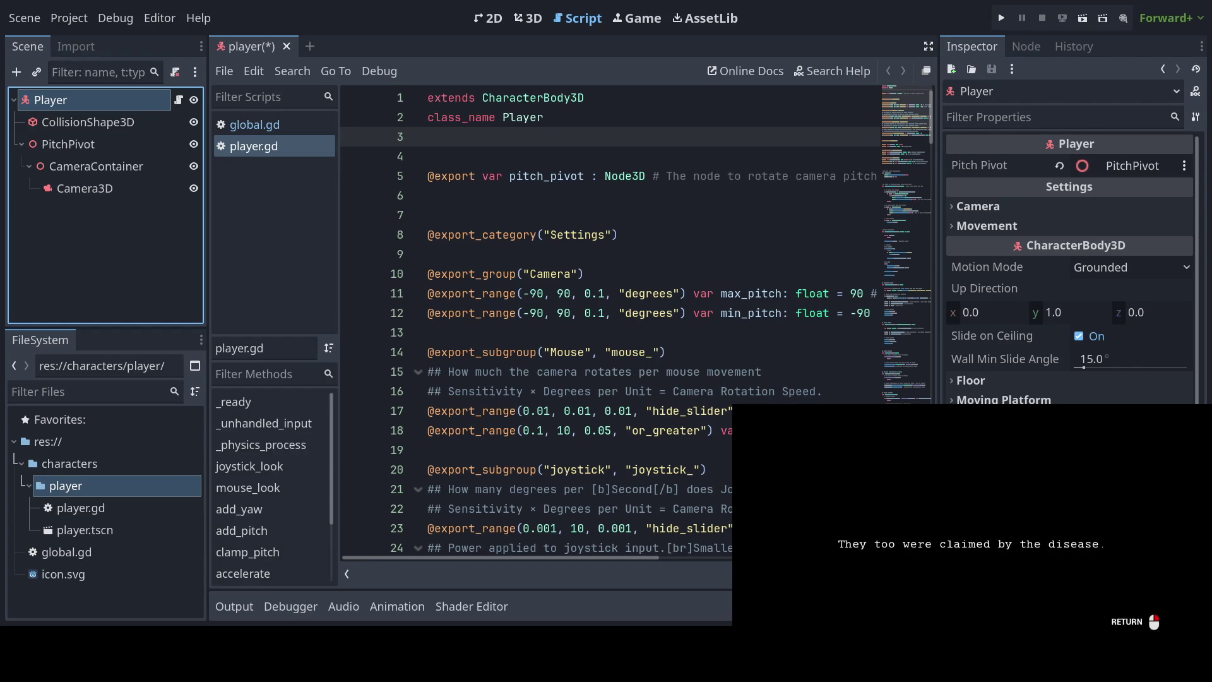
key("Return")
key("Return")
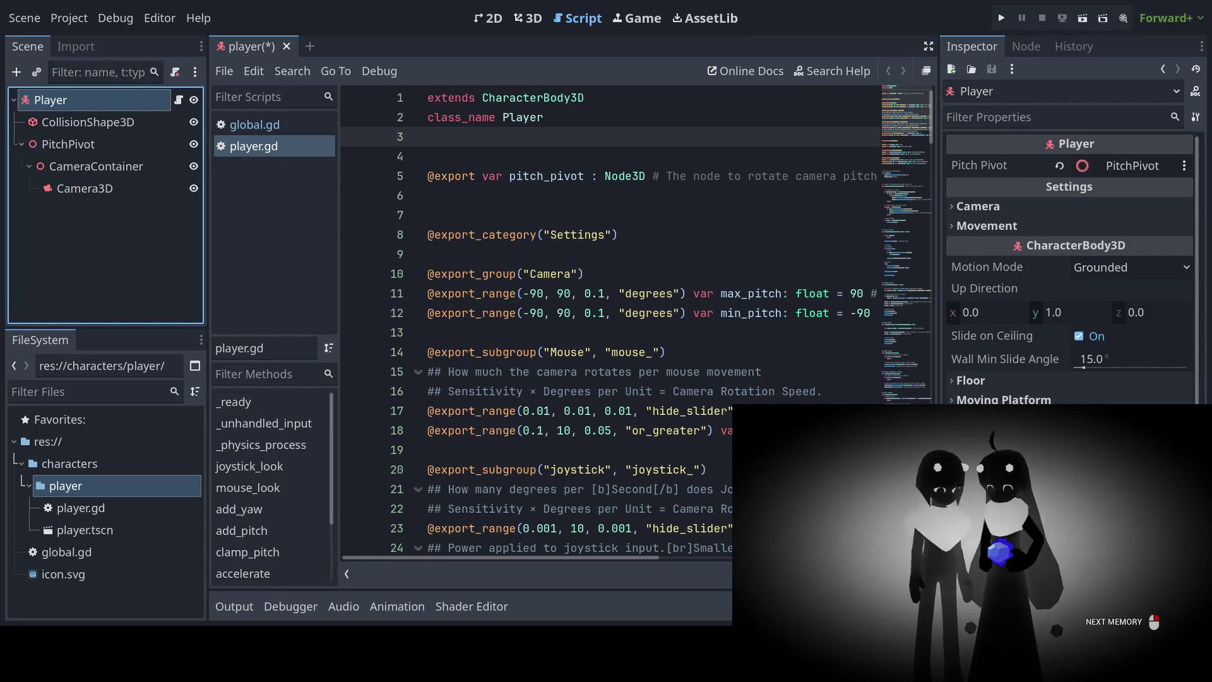
key("Return")
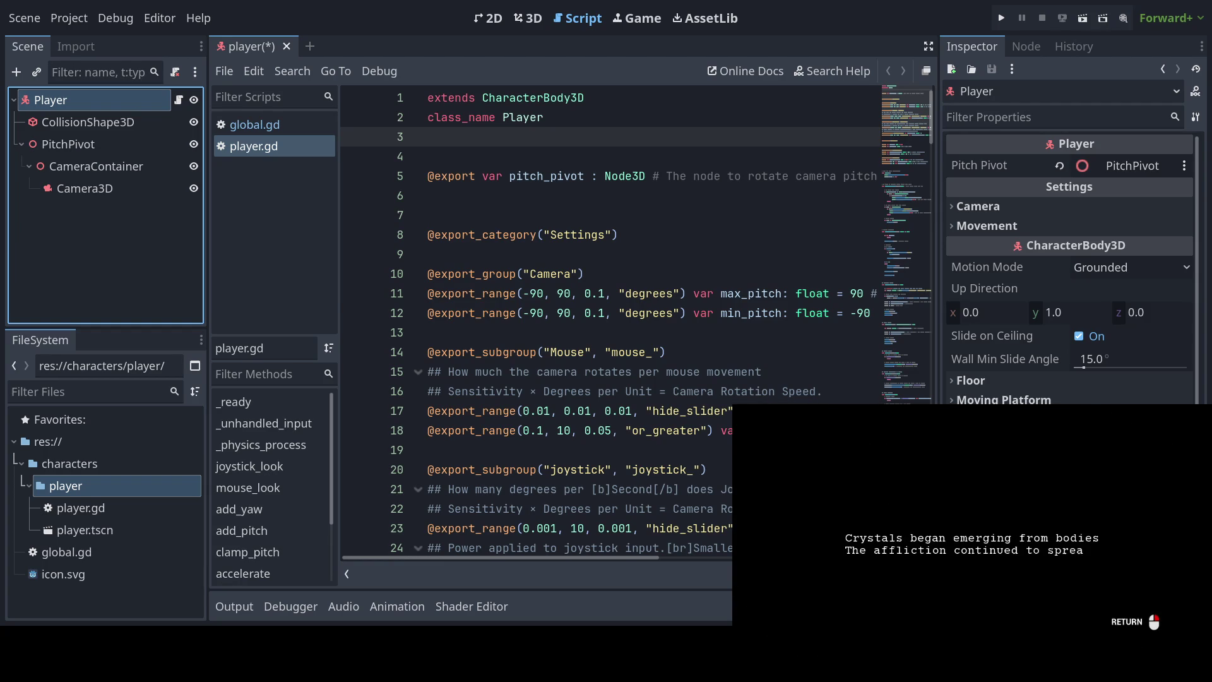
key("Return")
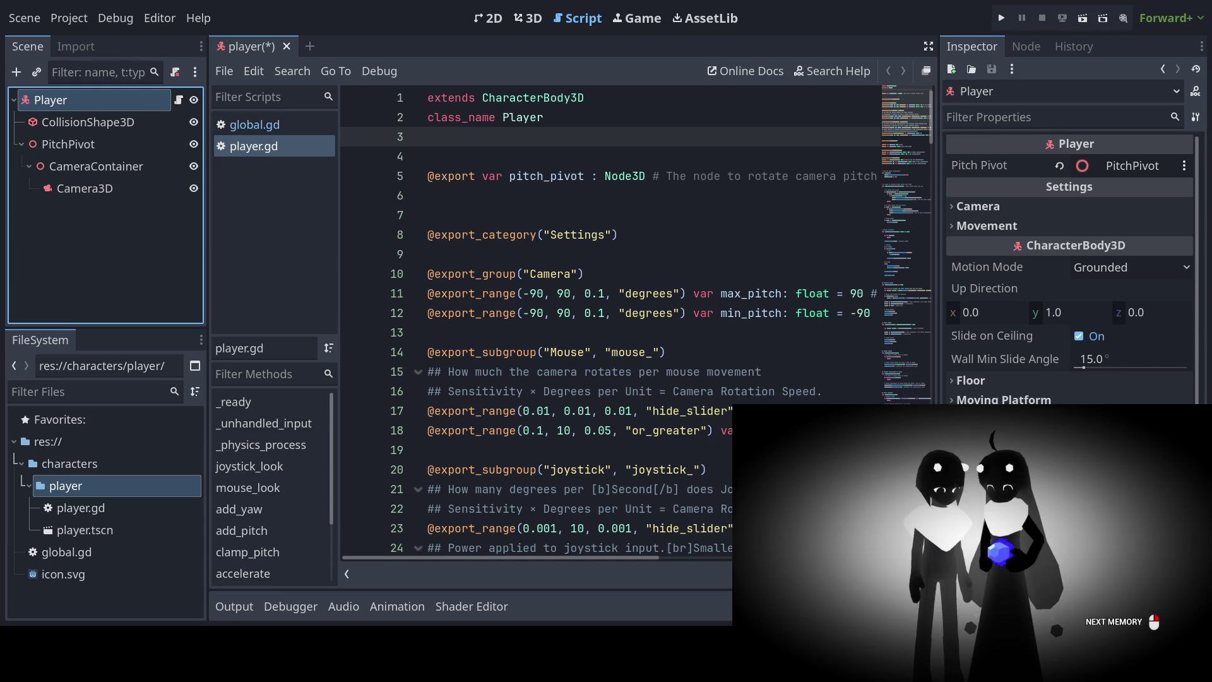
key("Return")
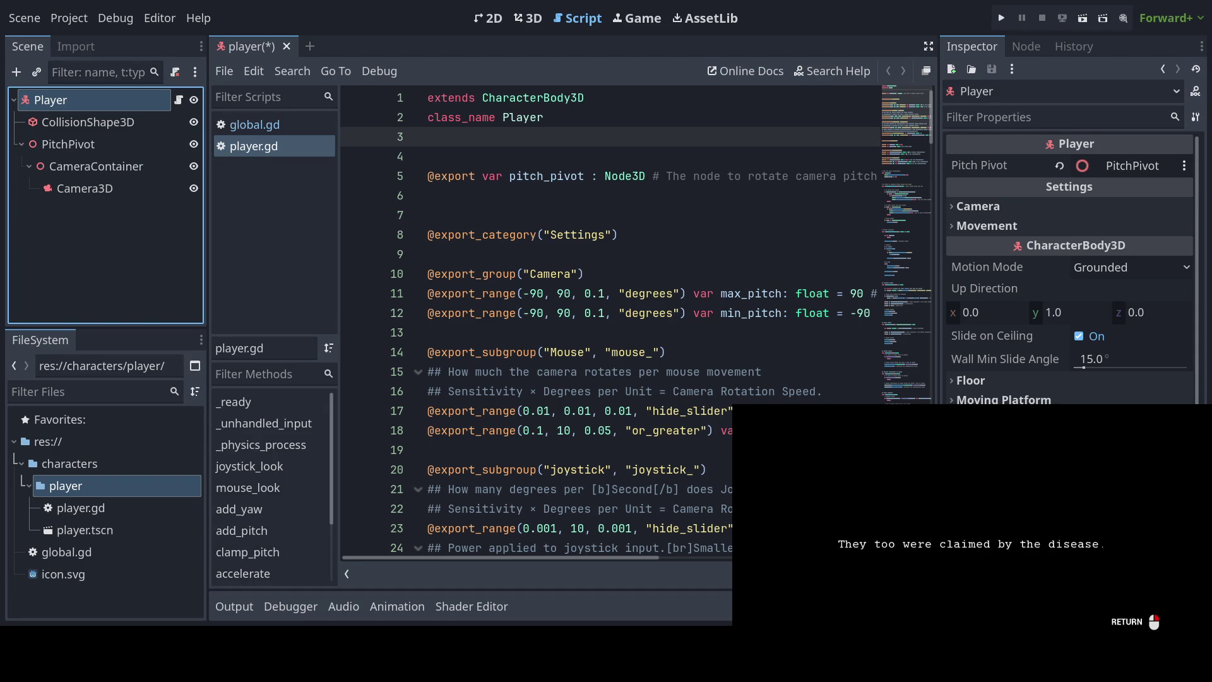
key("Return")
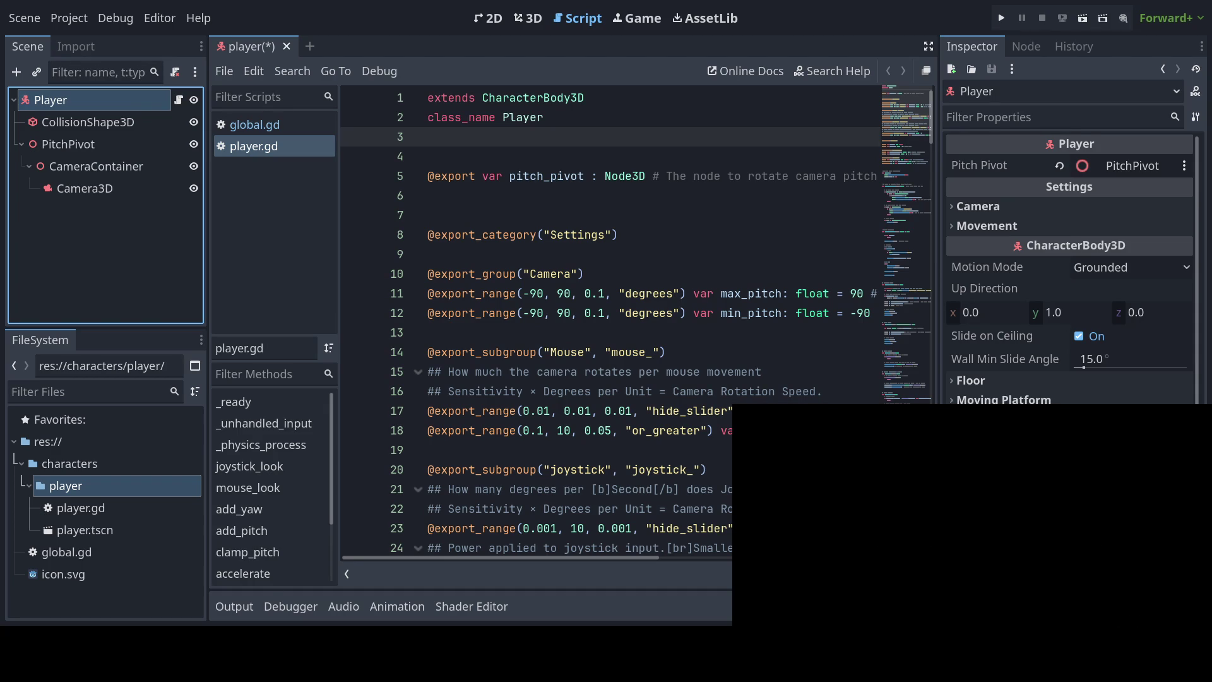
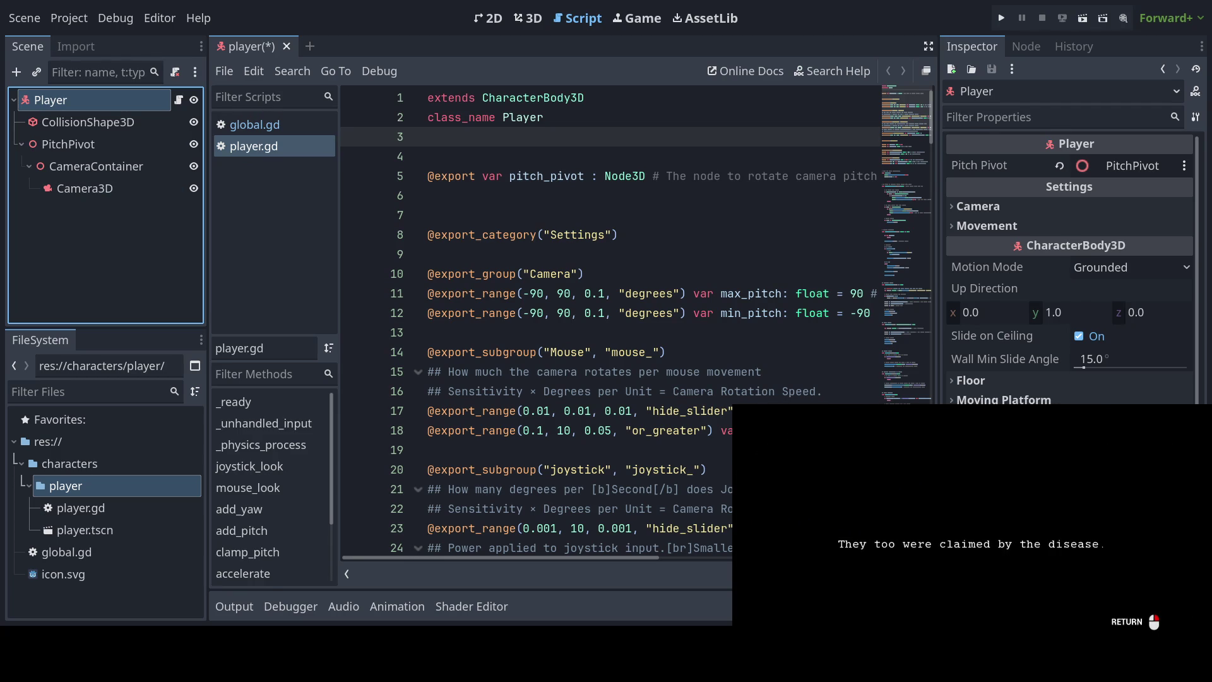
Step: Check the CameraContainer and Player nodes, then save the edited player.gd script
key("Return")
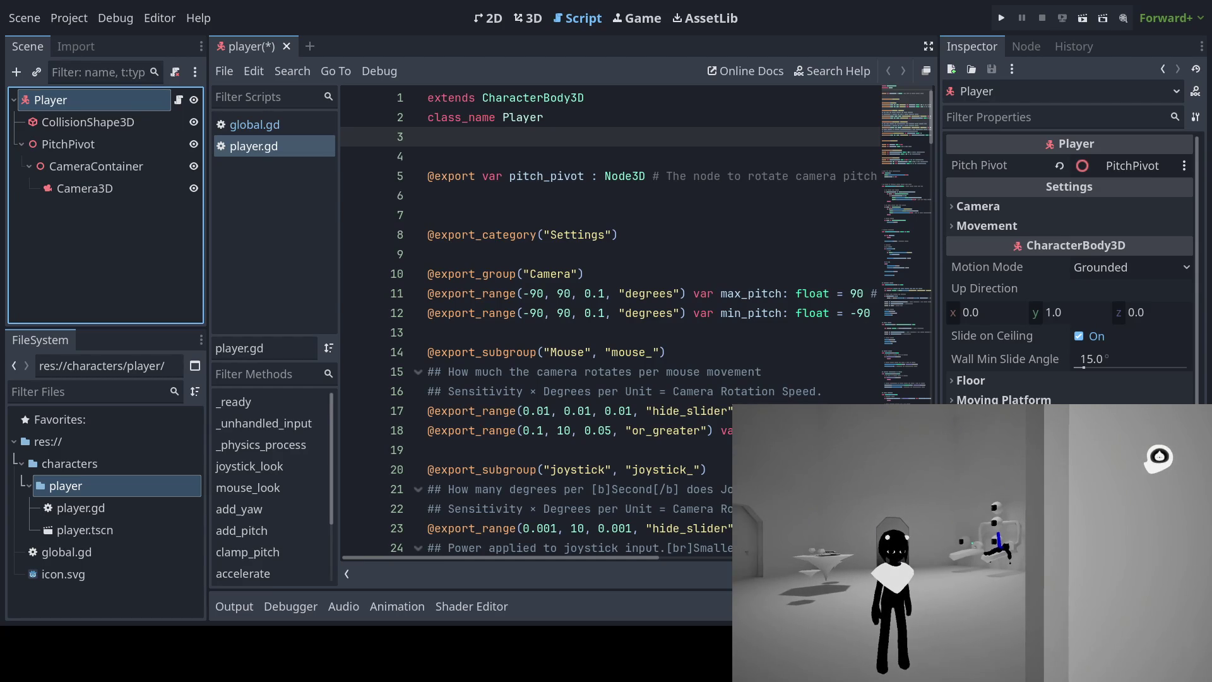
left_click(84, 167)
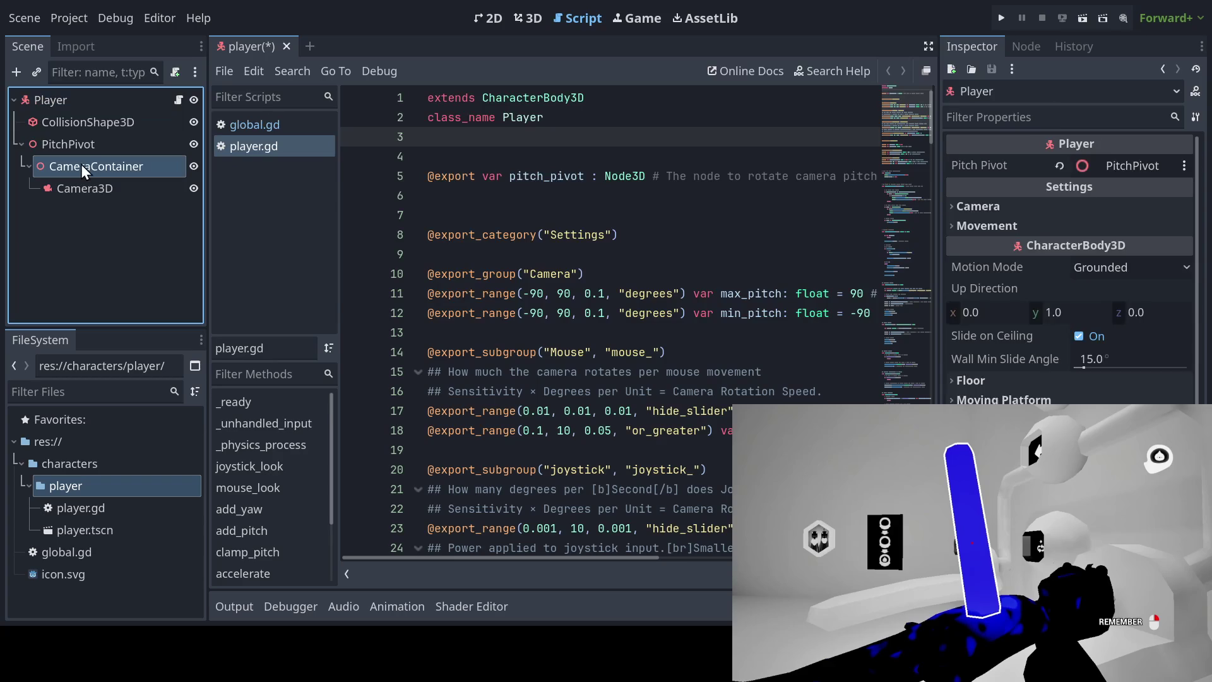
left_click(115, 102)
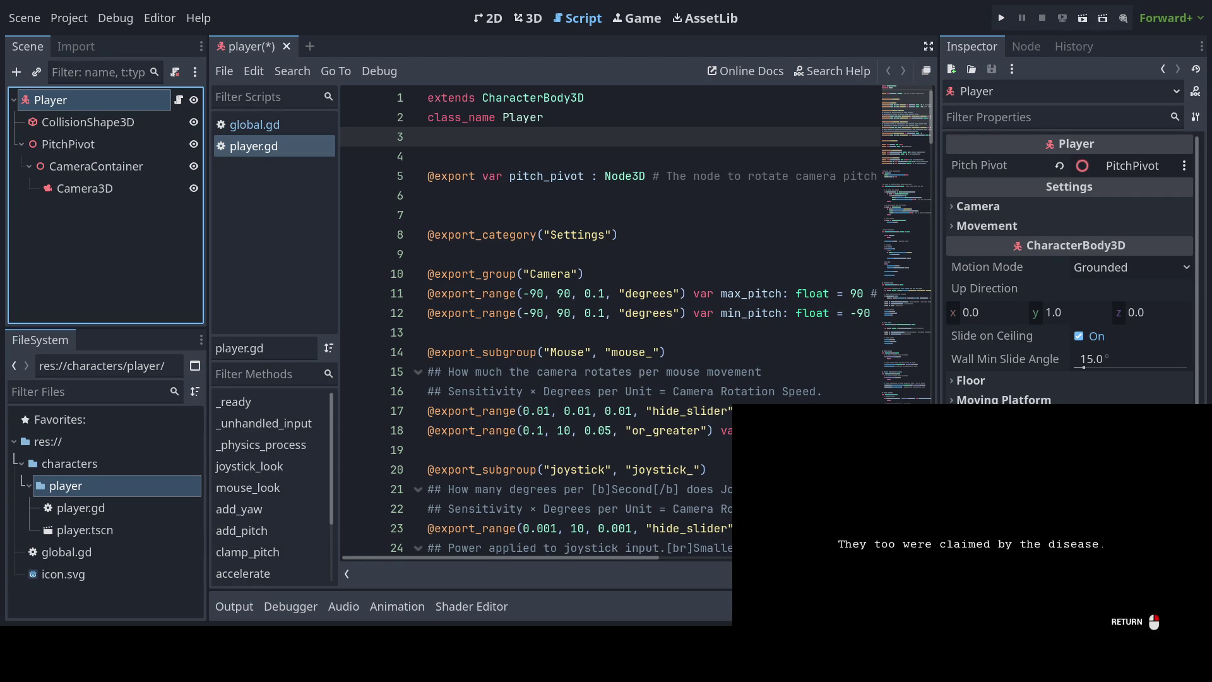
key("Return")
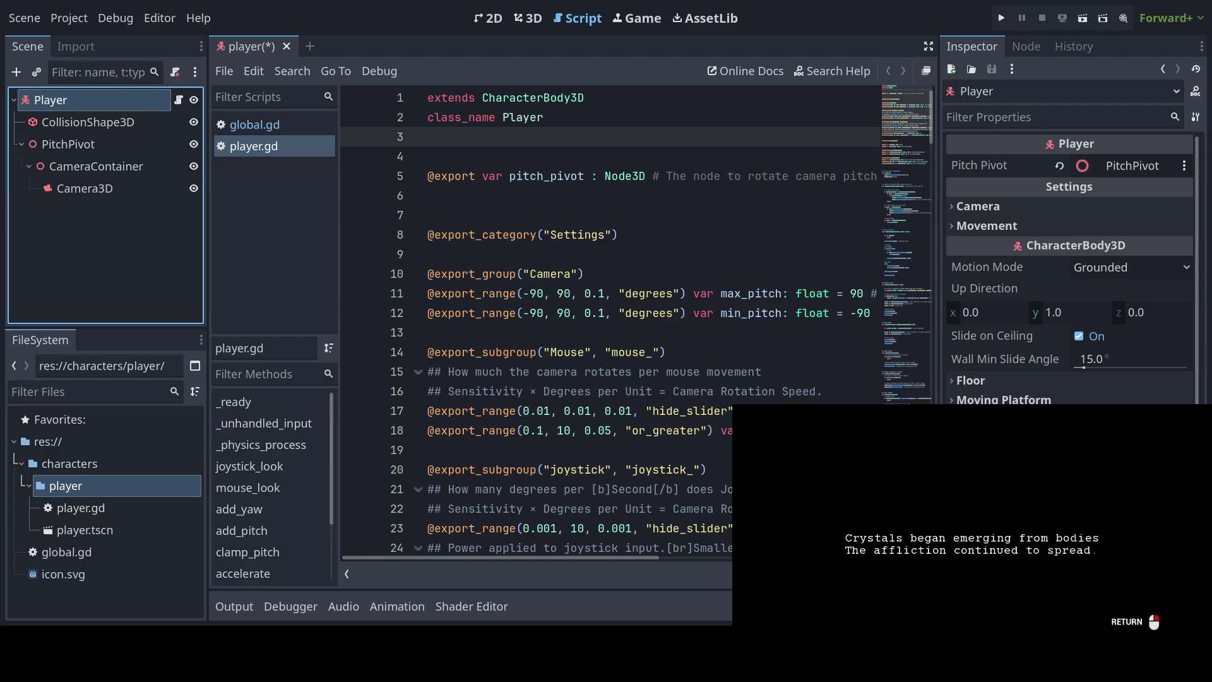
key("Return")
key("Return")
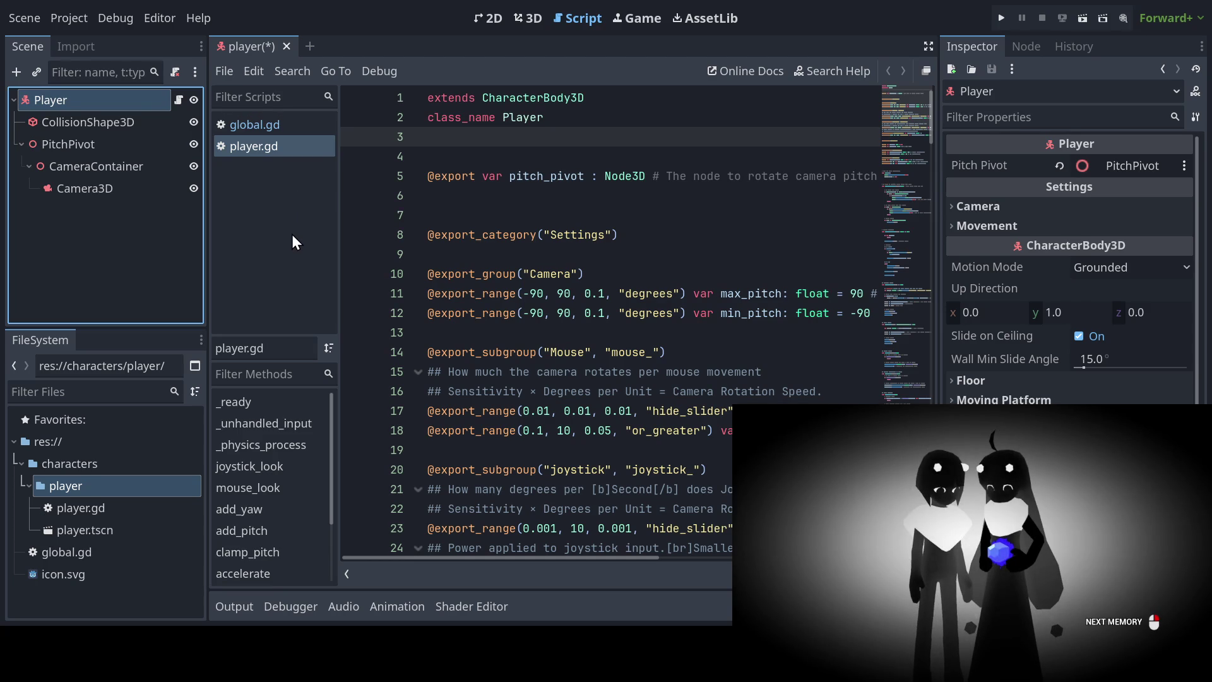
key("Return")
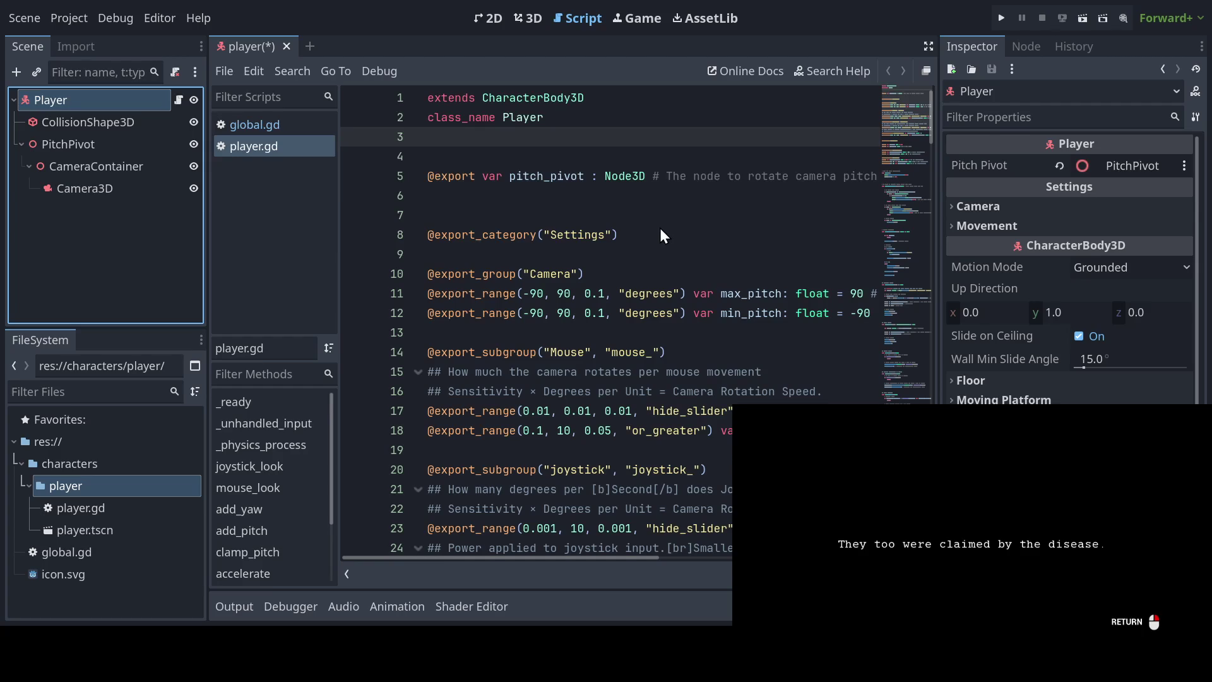
key("Return")
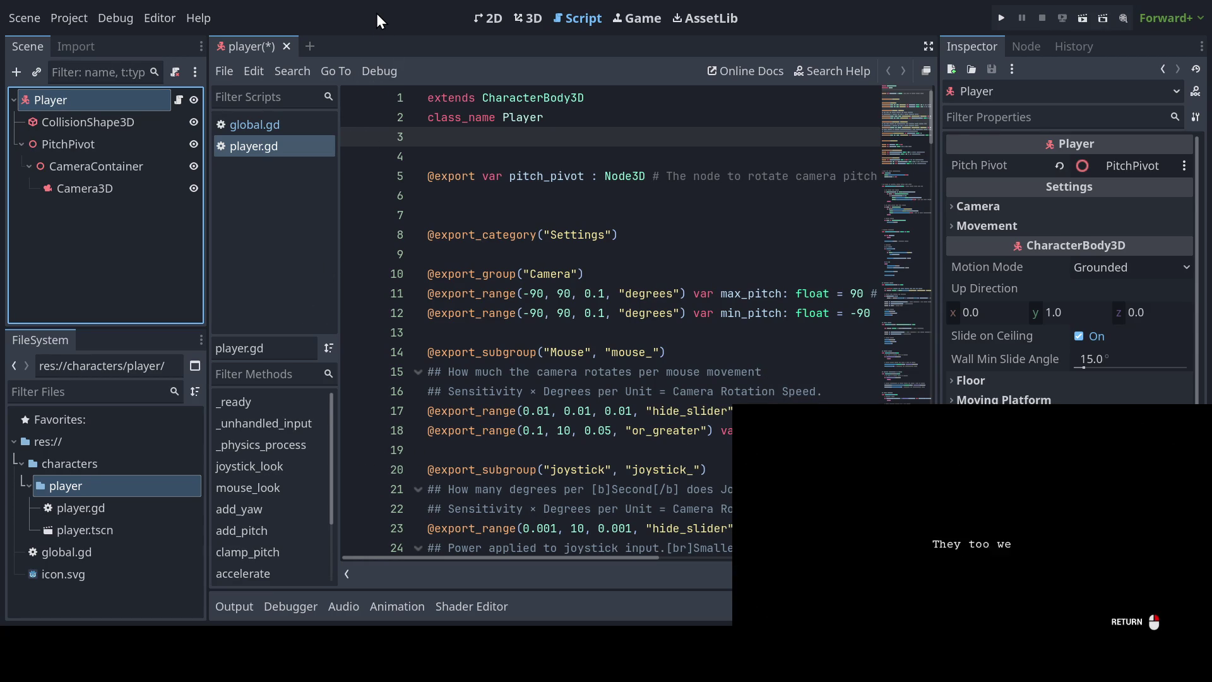
key("ctrl+s")
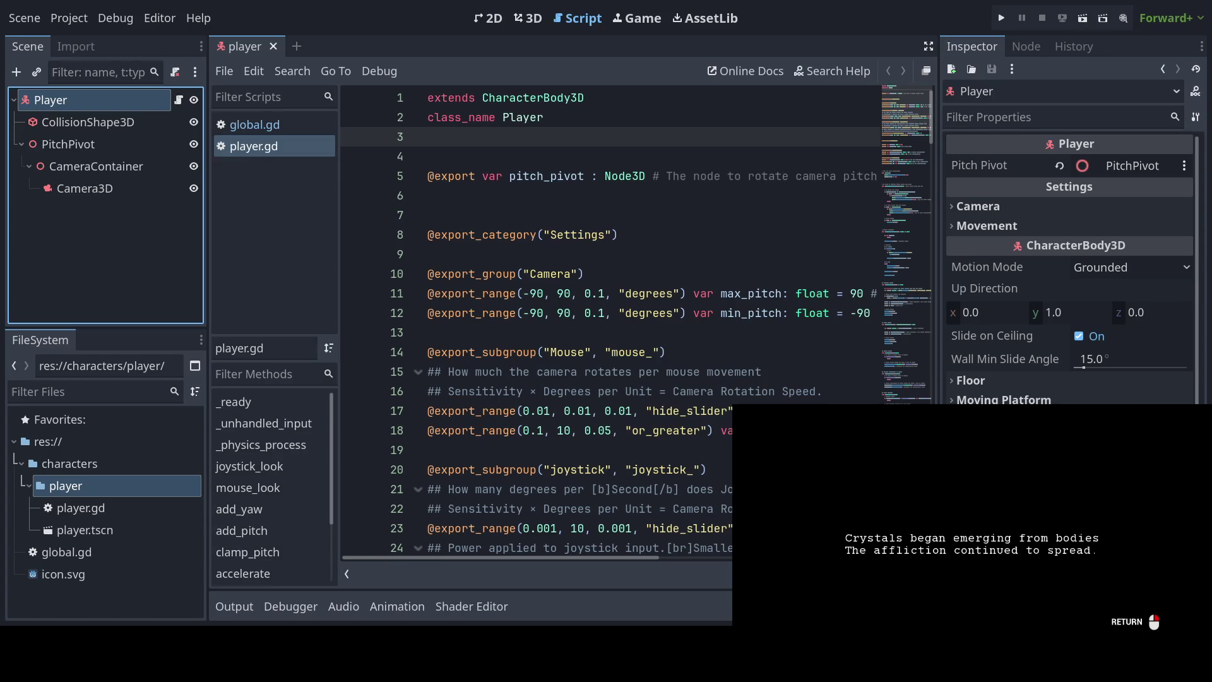
key("Return")
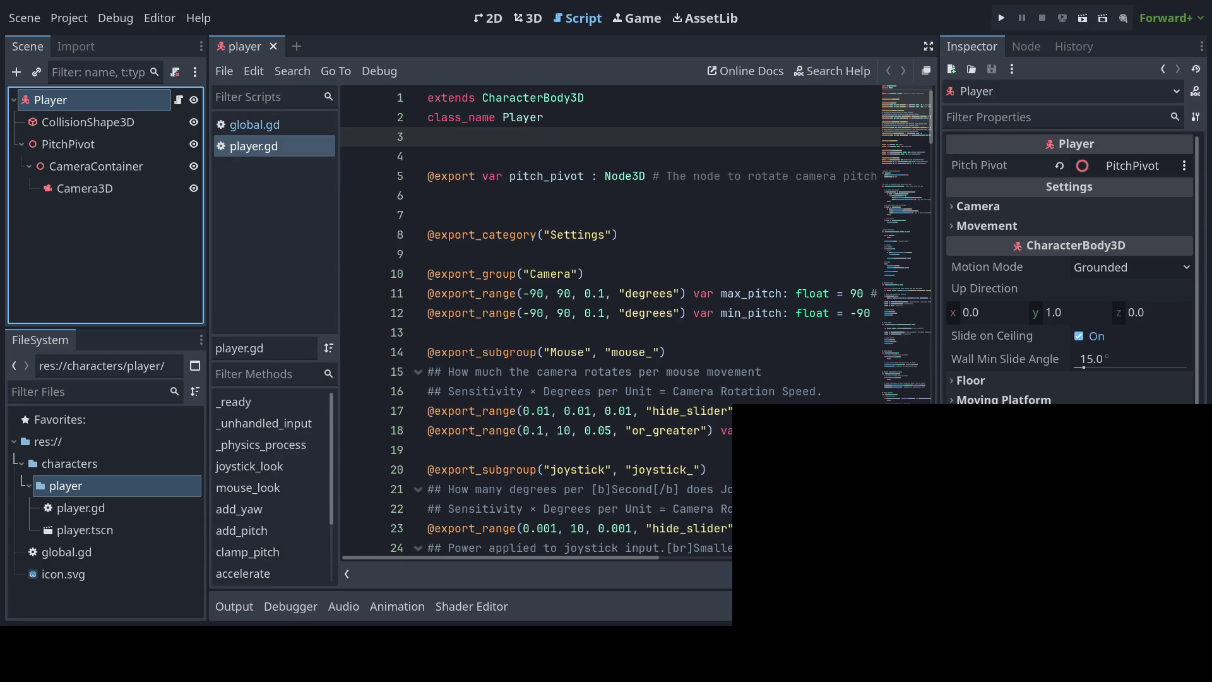
left_click(547, 159)
left_click(549, 138)
left_click(556, 119)
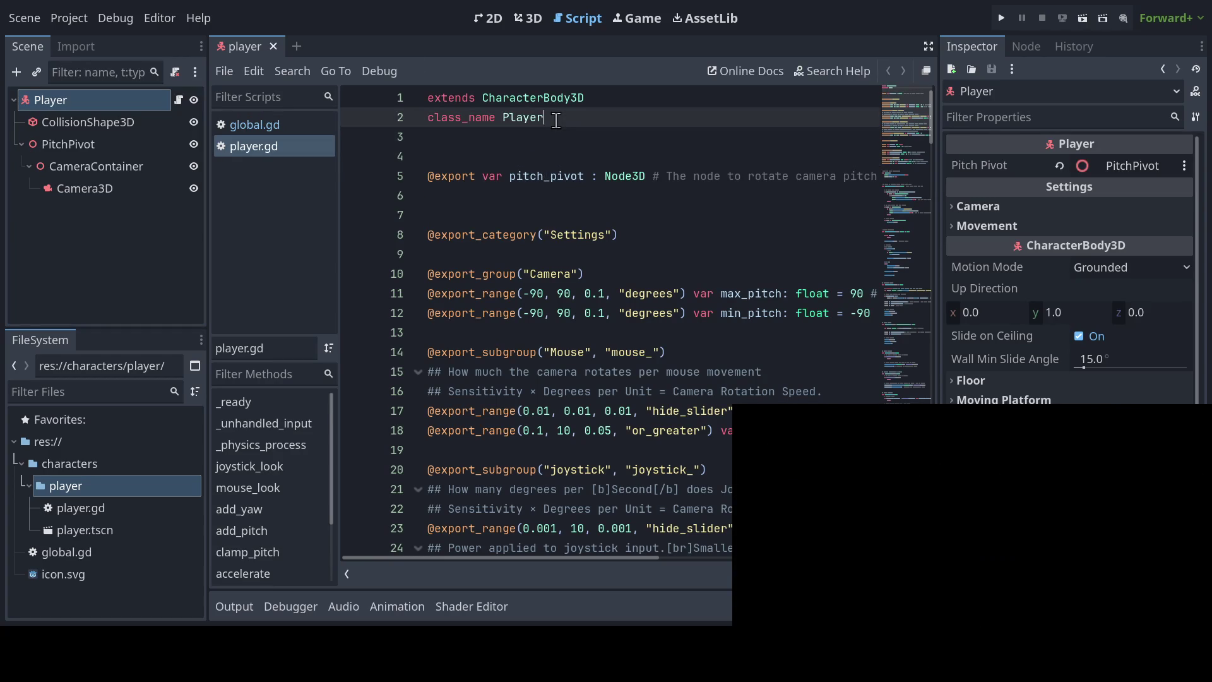
left_click(495, 161)
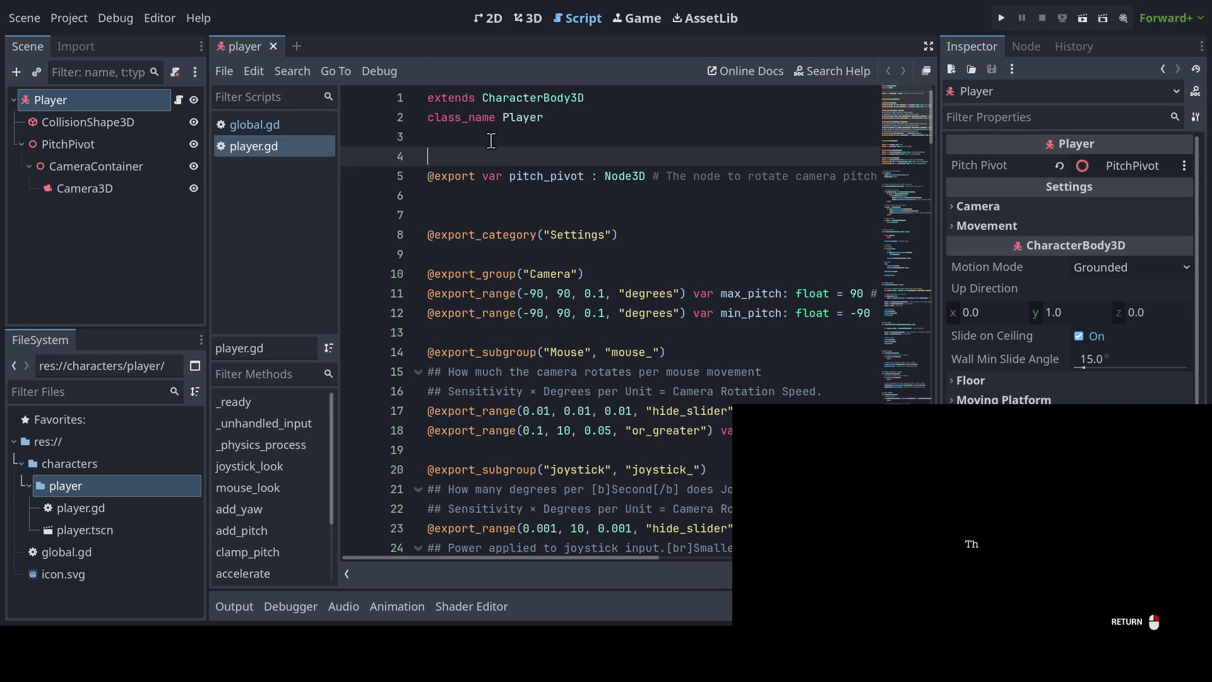
left_click(491, 141)
left_click(470, 189)
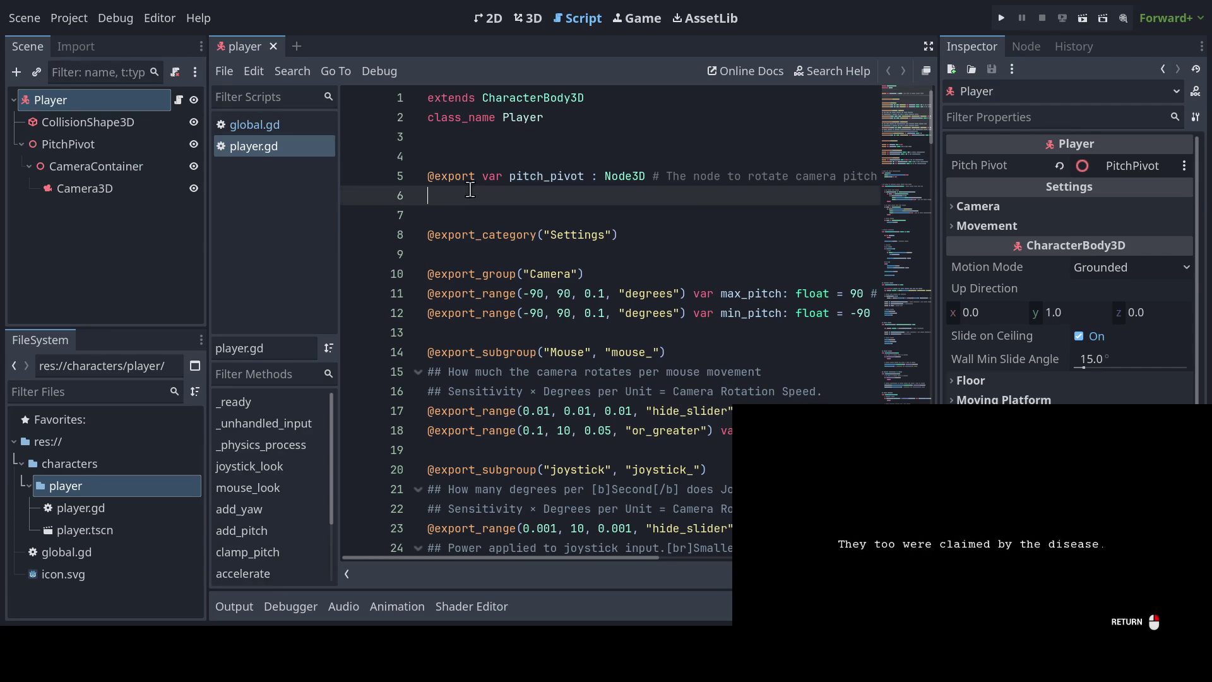
key("Down")
key("Down")
key("Down")
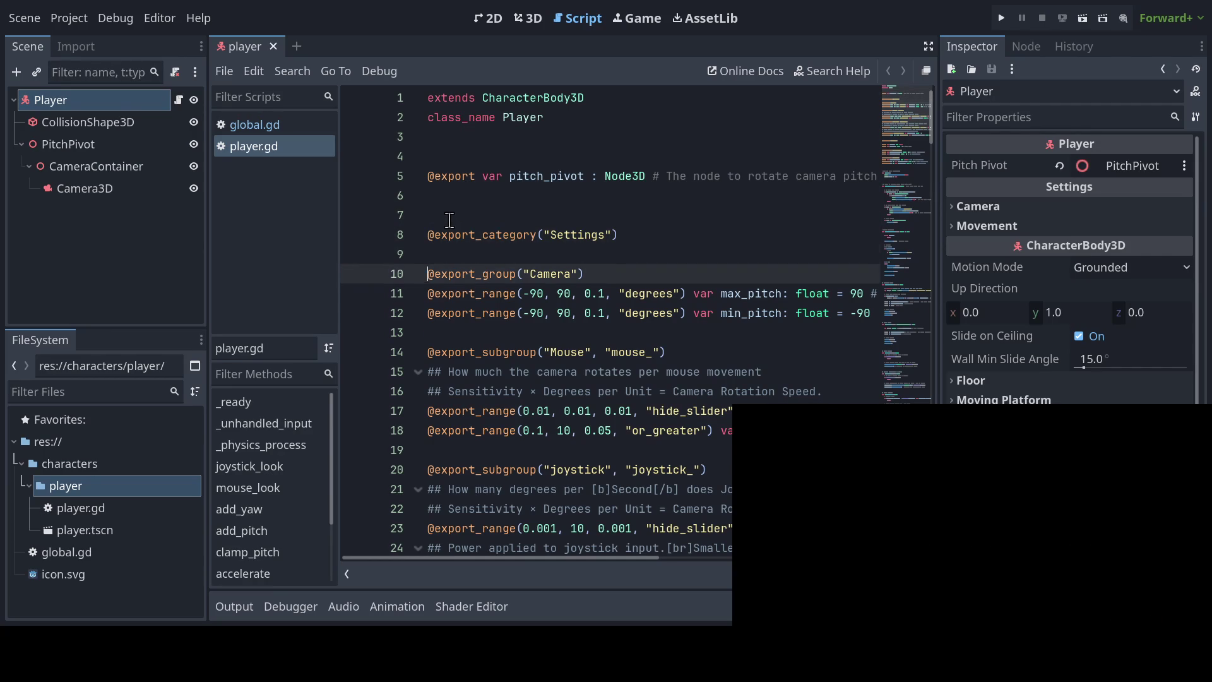
key("Down")
key("Down")
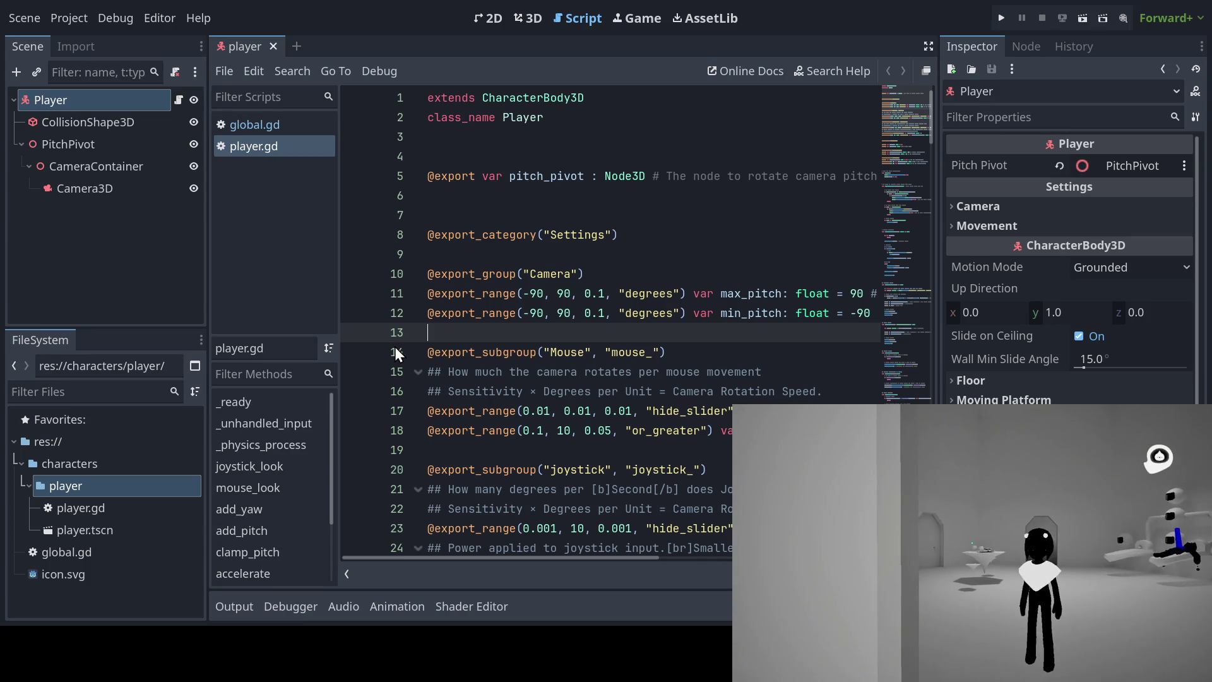
key("Up")
key("Up")
key("Up")
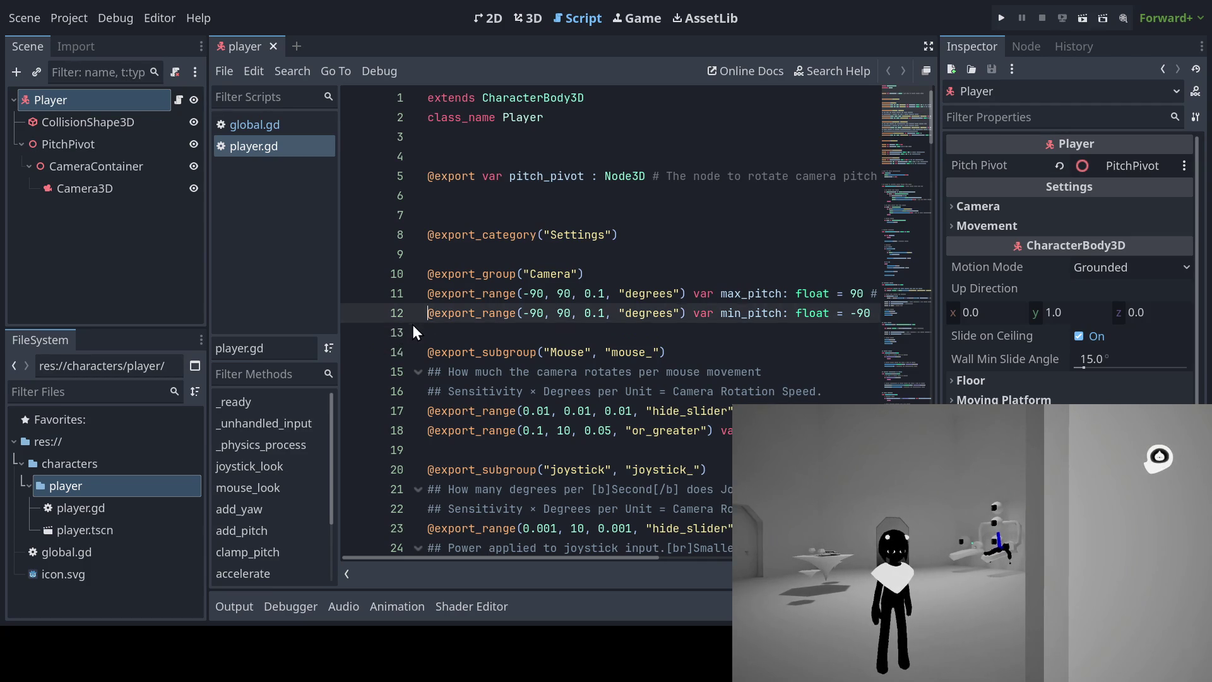
key("Up")
key("Up")
key("Up")
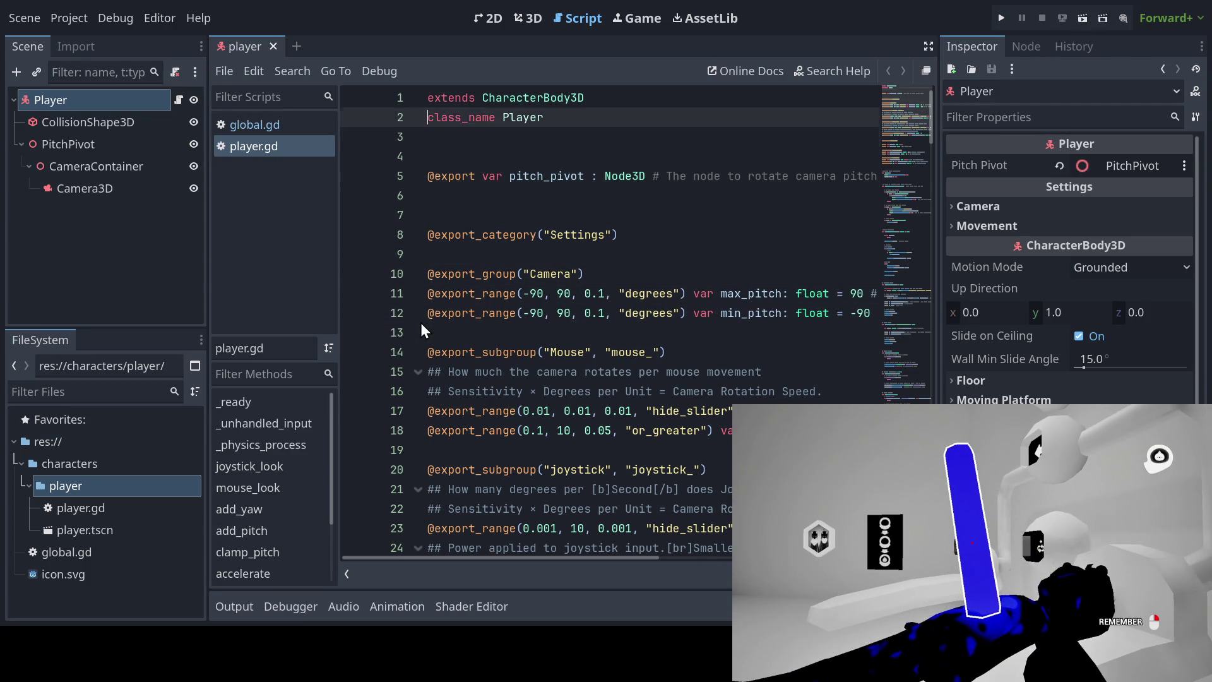
key("Down")
key("Down")
key("Down")
key("Down")
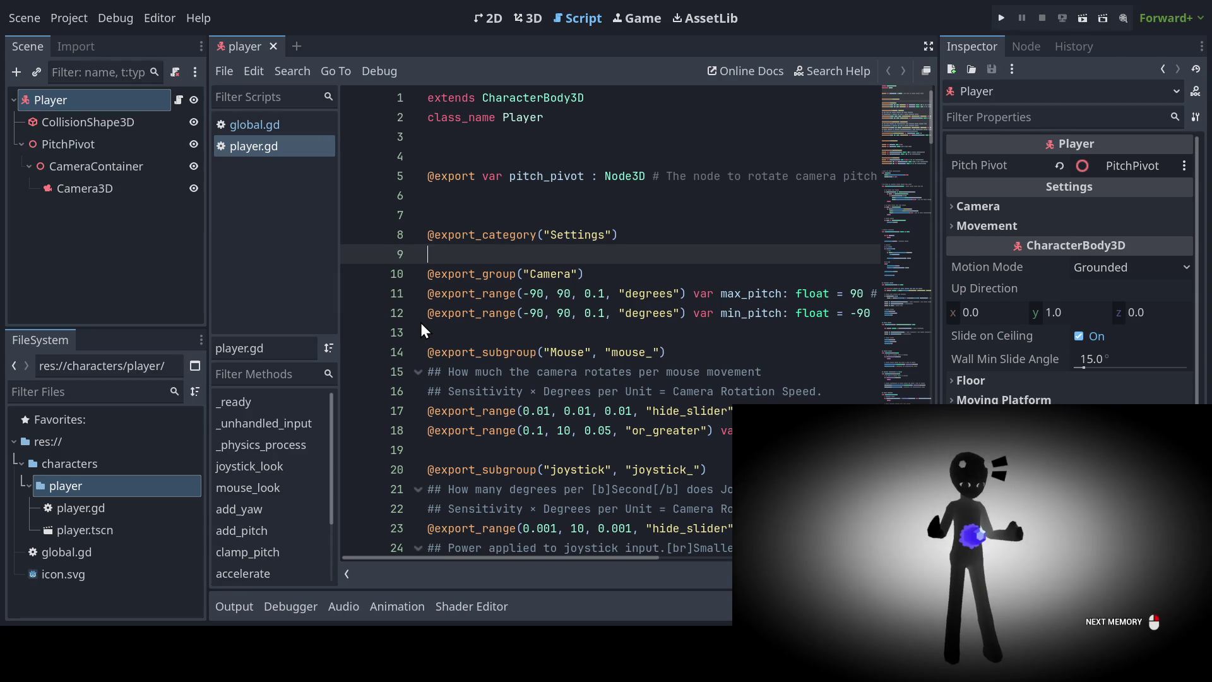
key("Down")
key("Down")
key("Down")
key("Down")
key("Down")
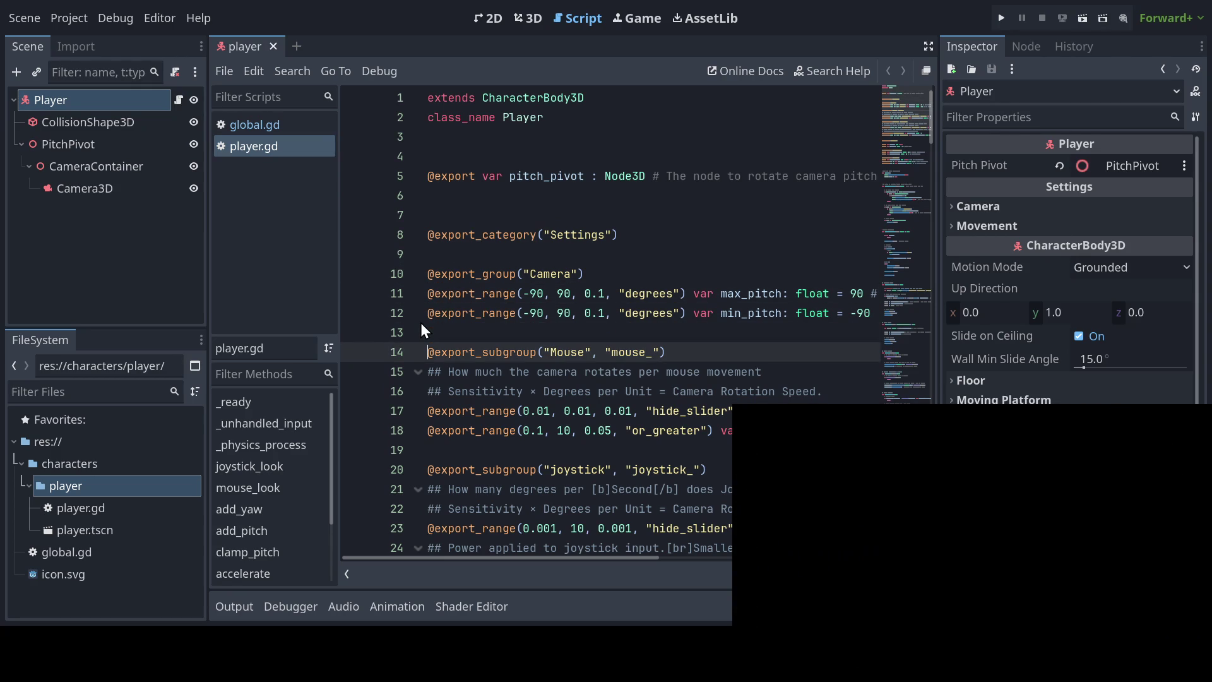
key("Down")
key("Down")
key("Down")
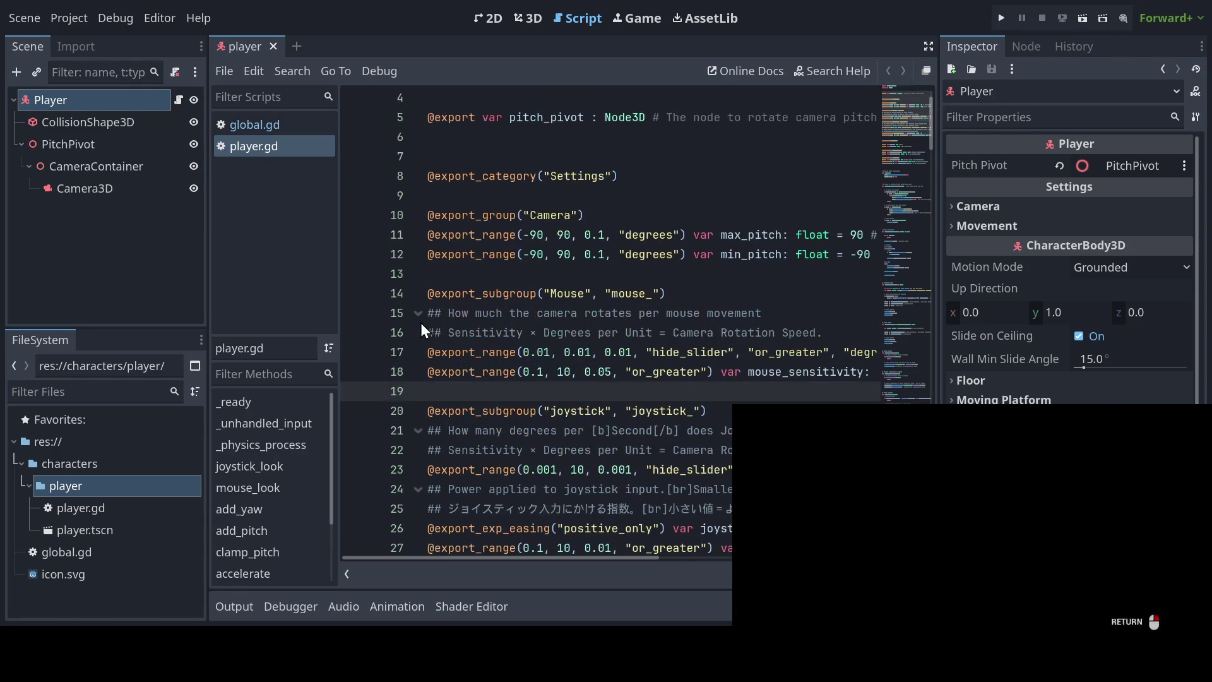
scroll(423, 323, "down", 3)
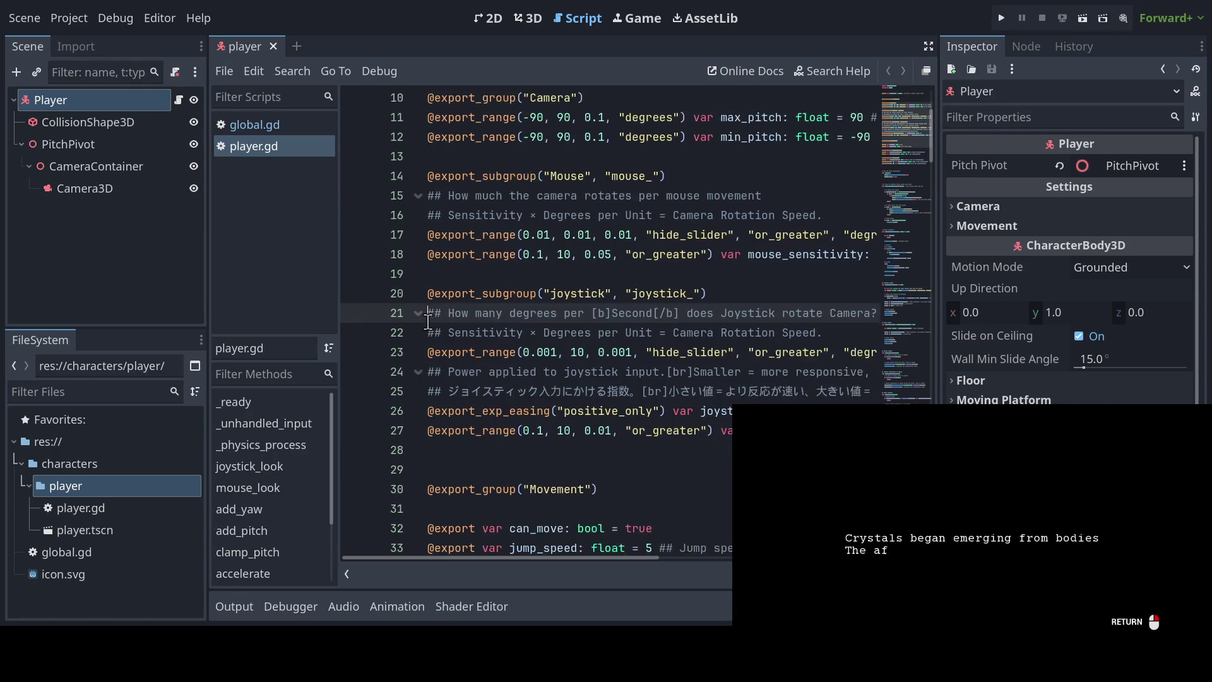
scroll(432, 322, "down", 1)
key("Down")
key("Down")
key("Down")
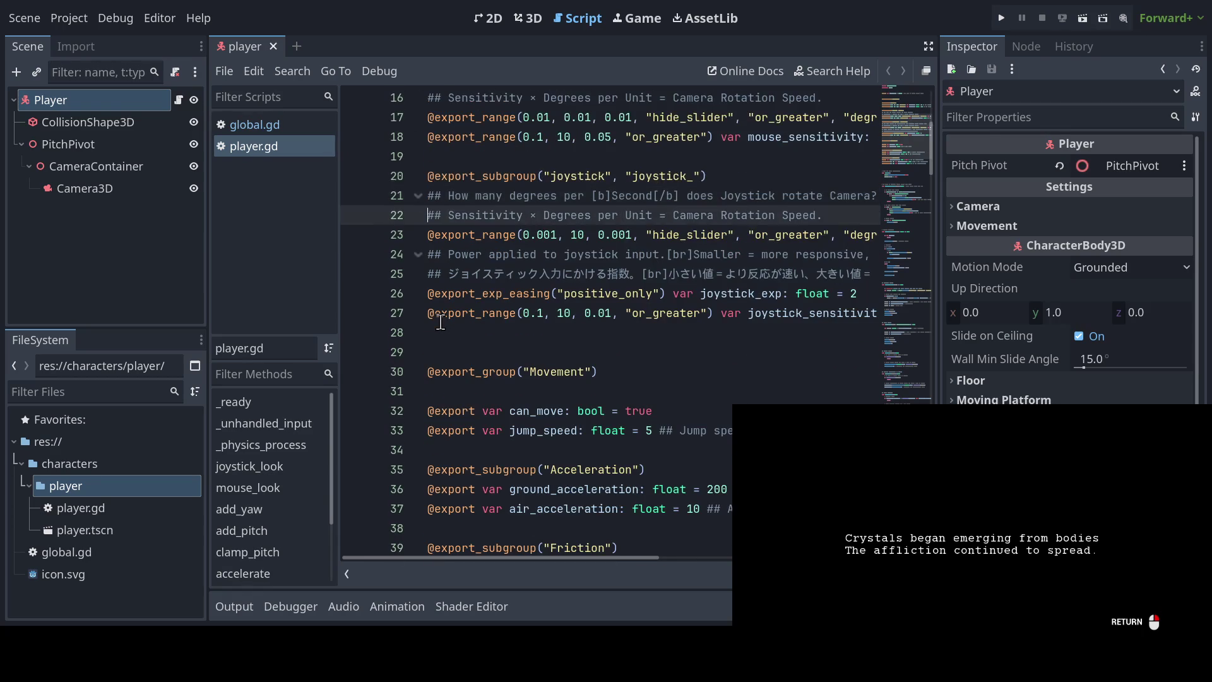
key("Down")
key("Down")
key("Down")
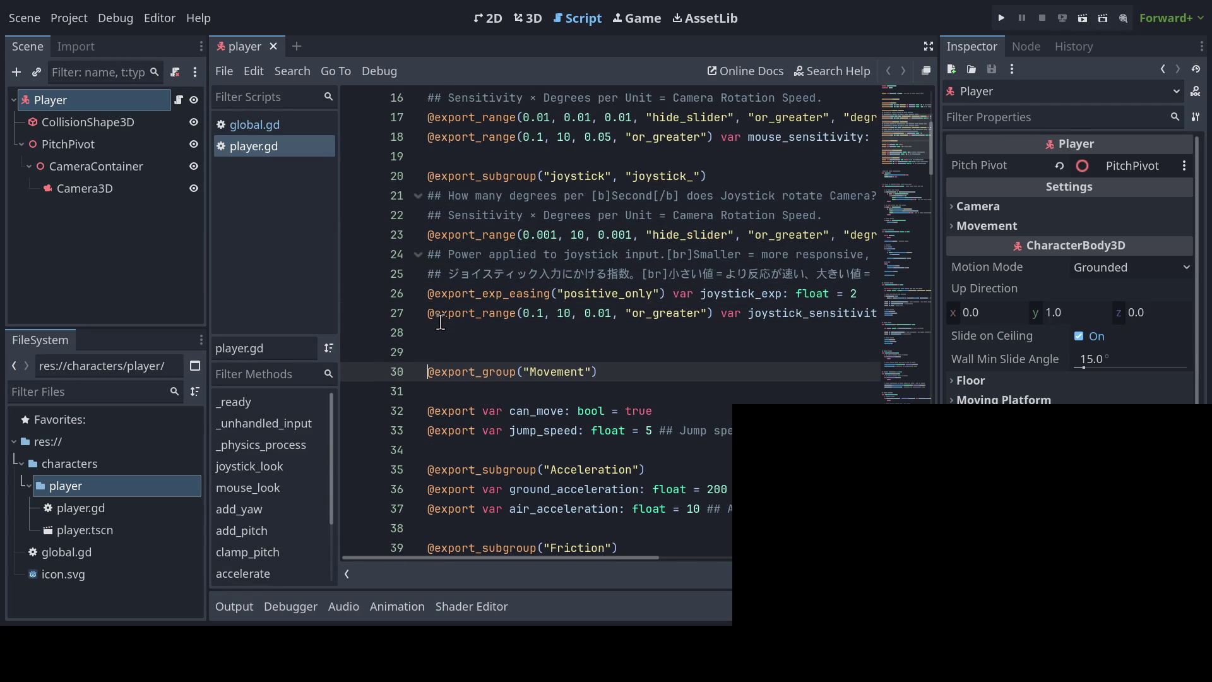
key("Up")
key("Up")
key("Up")
key("Up")
key("Up")
key("Up")
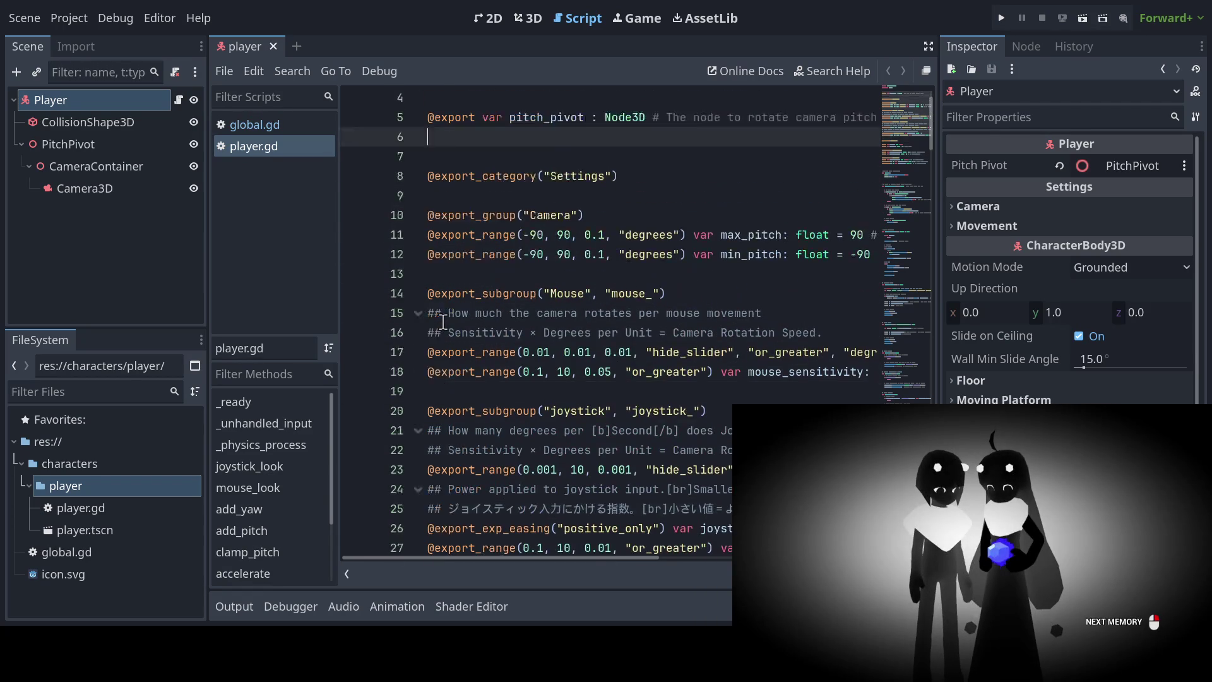
left_click(483, 159)
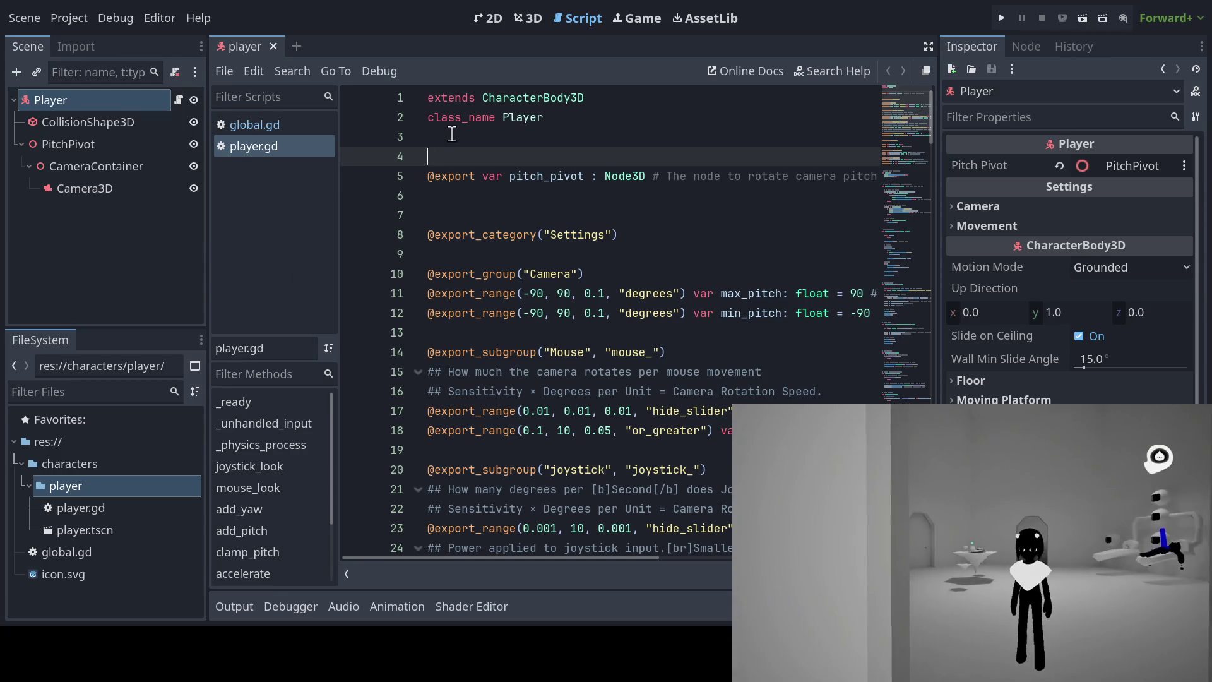
left_click(431, 176)
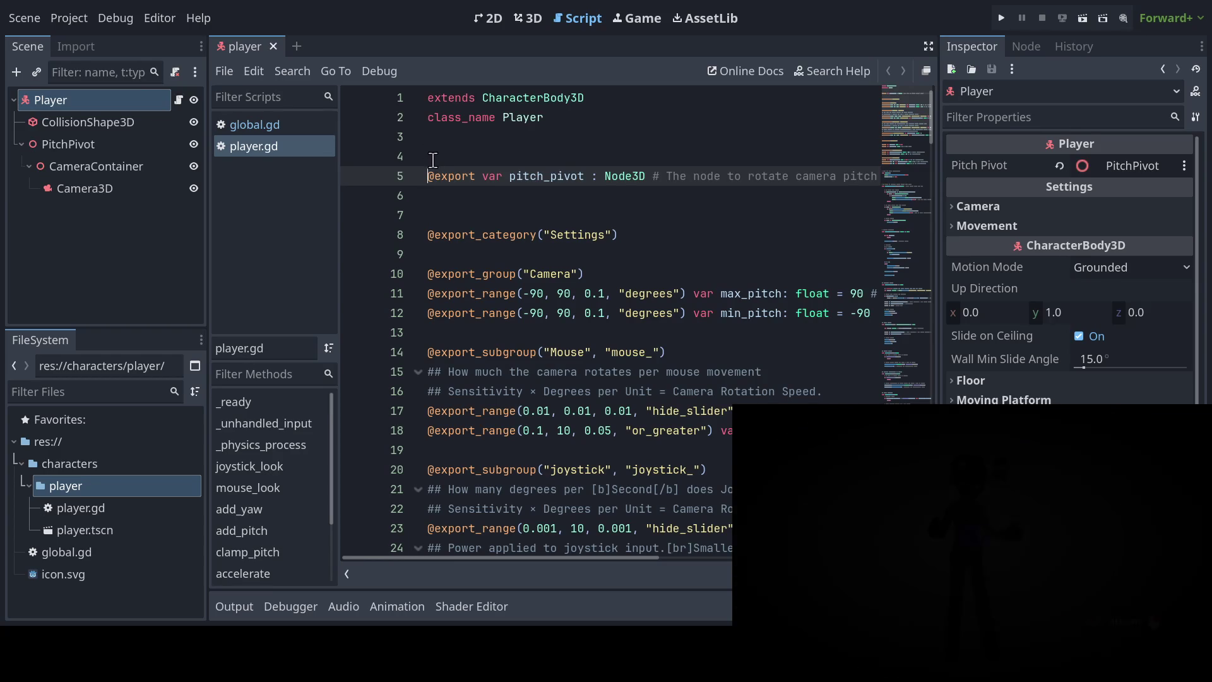
left_click(433, 163)
left_click(436, 144)
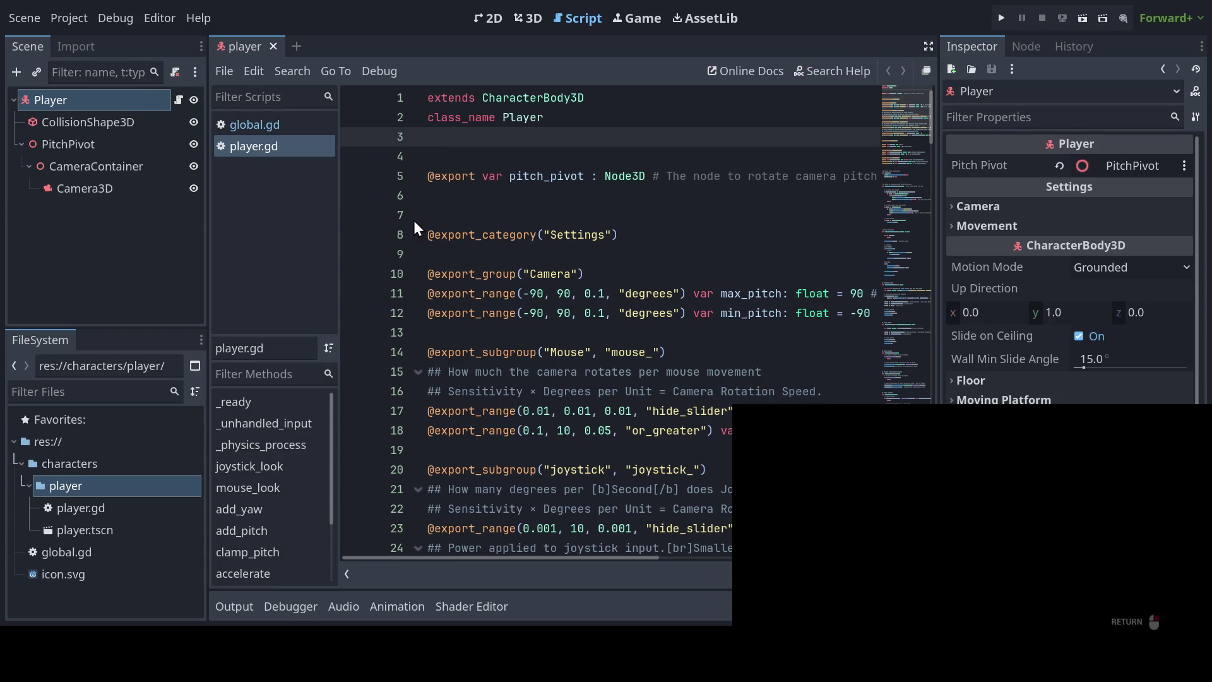
left_click(104, 126)
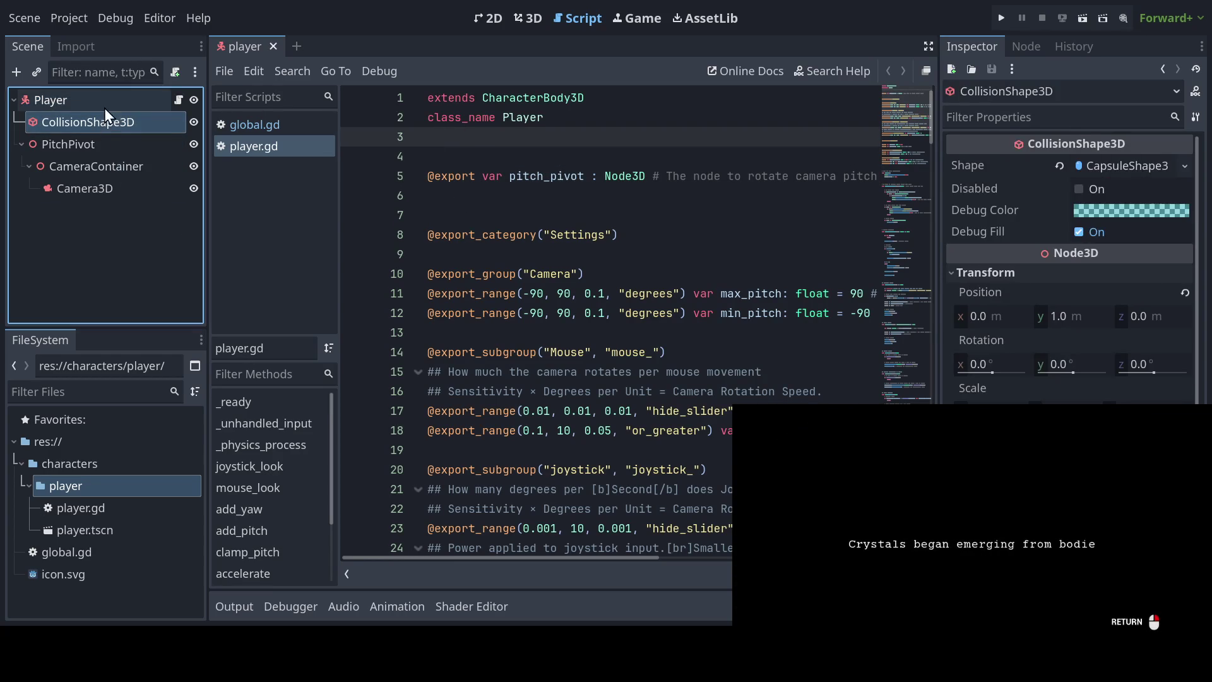
left_click(106, 98)
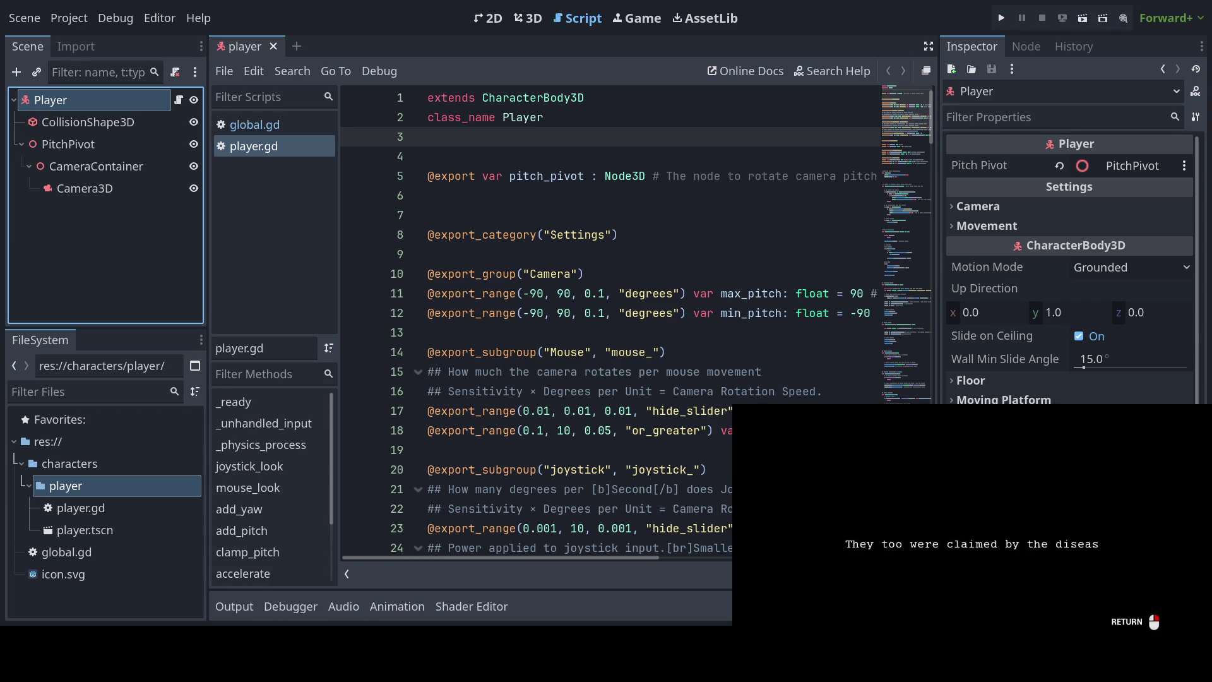
left_click(449, 195)
left_click(449, 156)
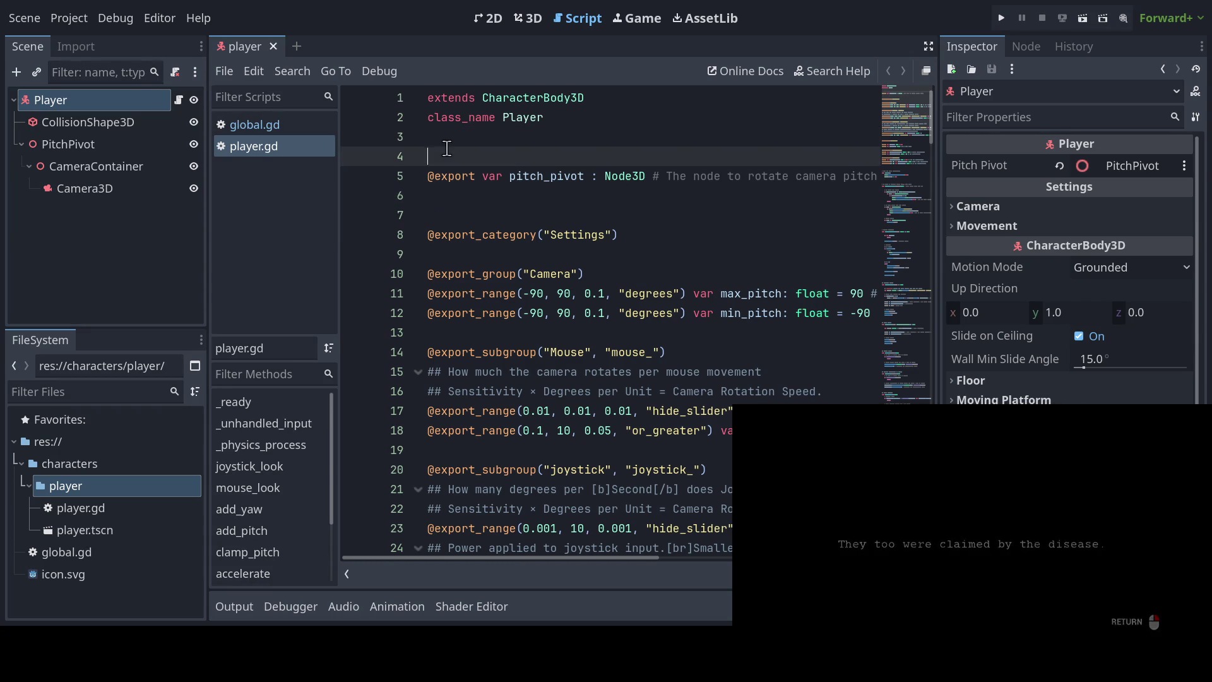
left_click(449, 137)
left_click(569, 114)
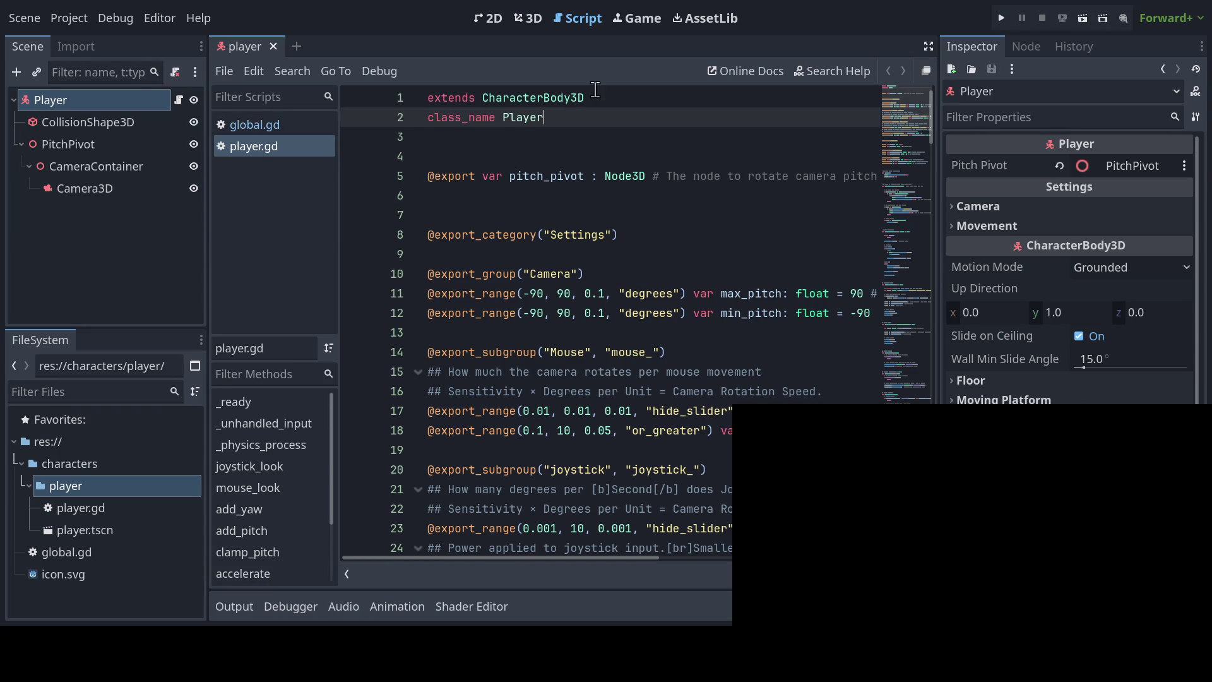
left_click(594, 91)
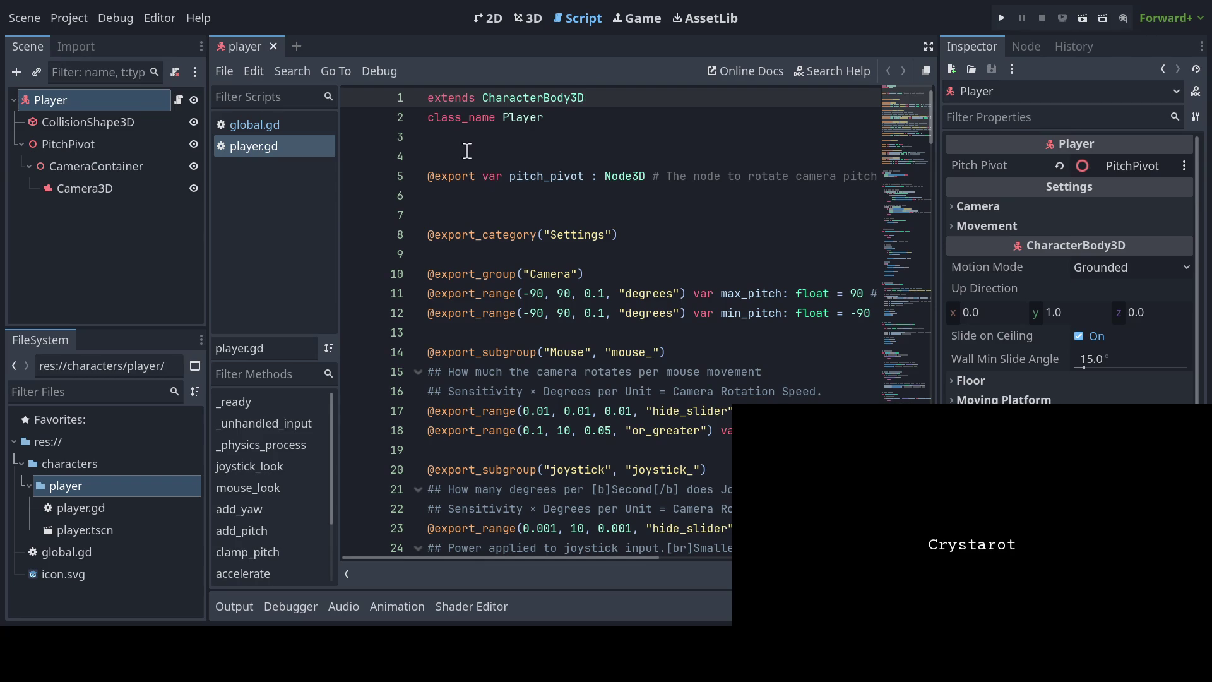
left_click(467, 154)
left_click(471, 140)
left_click(592, 119)
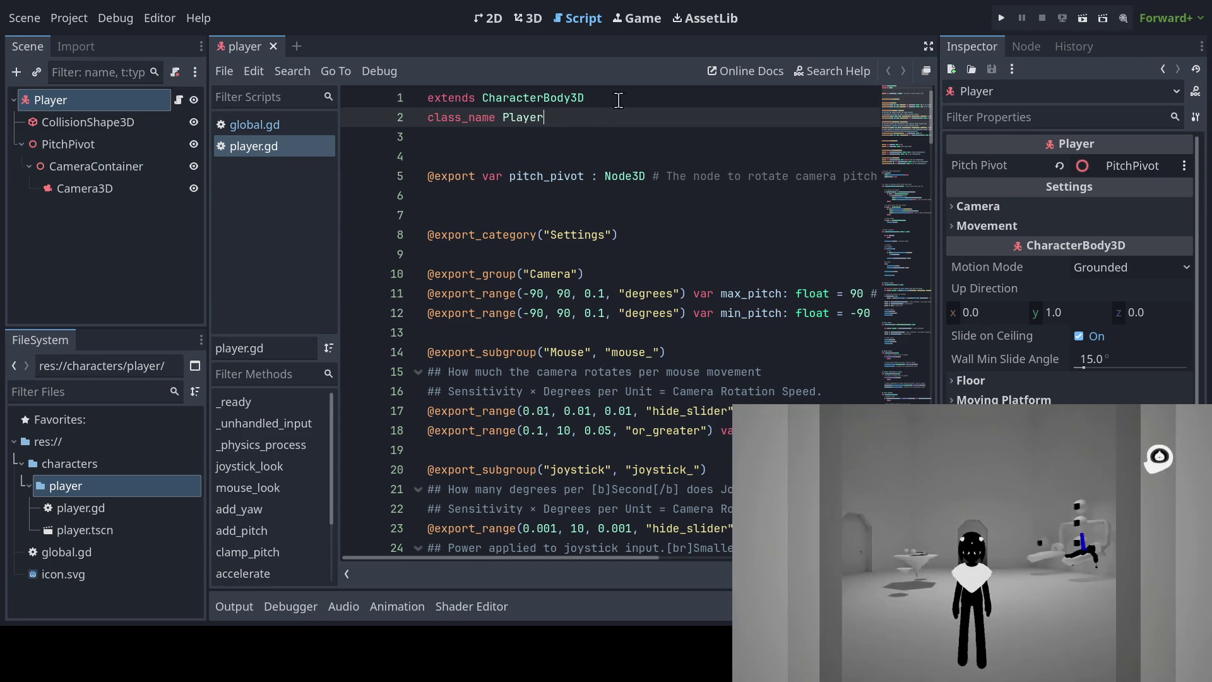
left_click(446, 197)
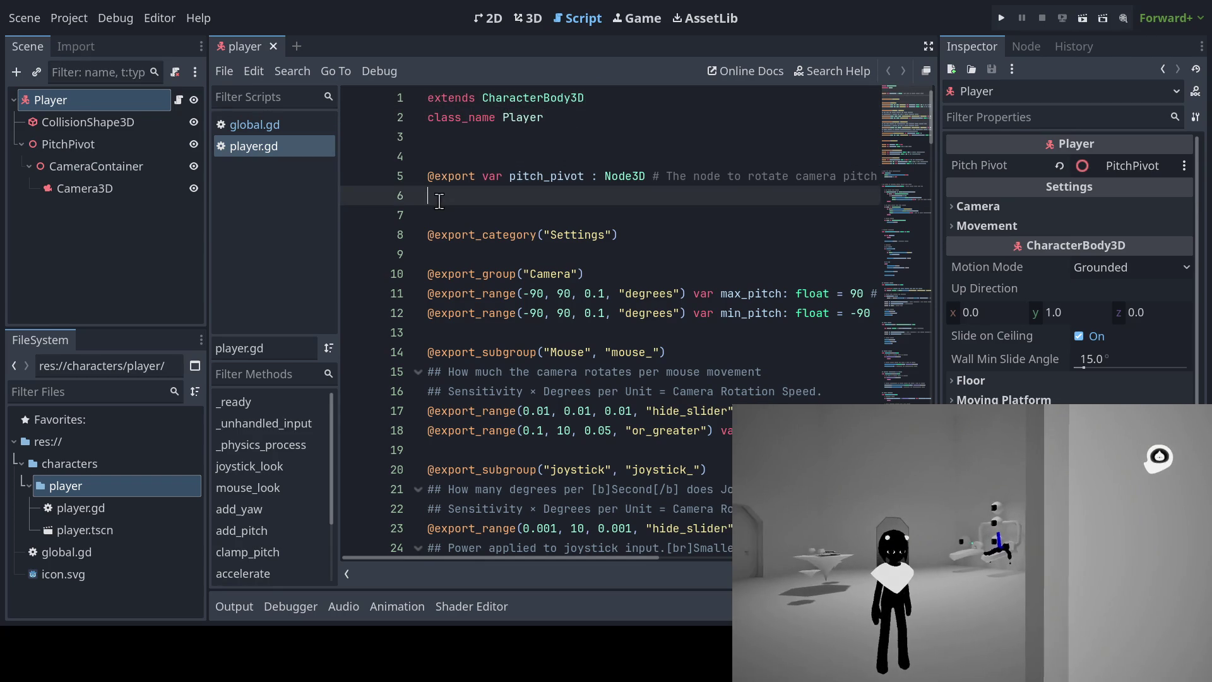
left_click(445, 215)
scroll(446, 216, "down", 1)
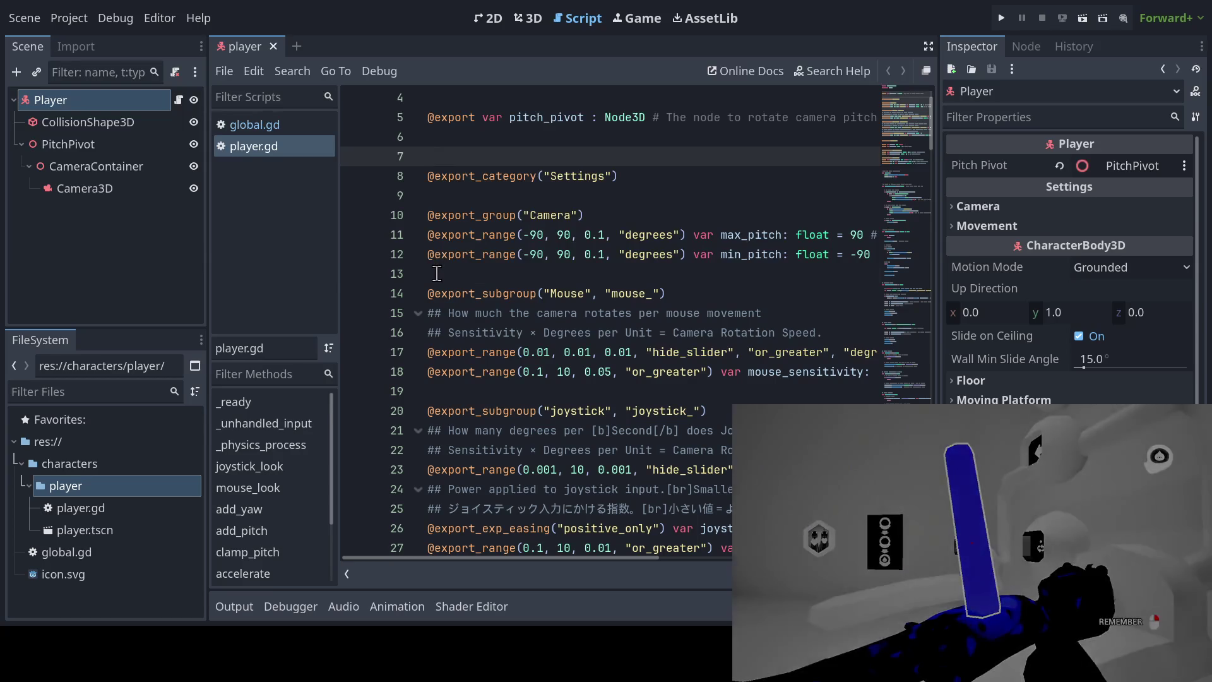
left_click(442, 273)
scroll(442, 278, "down", 1)
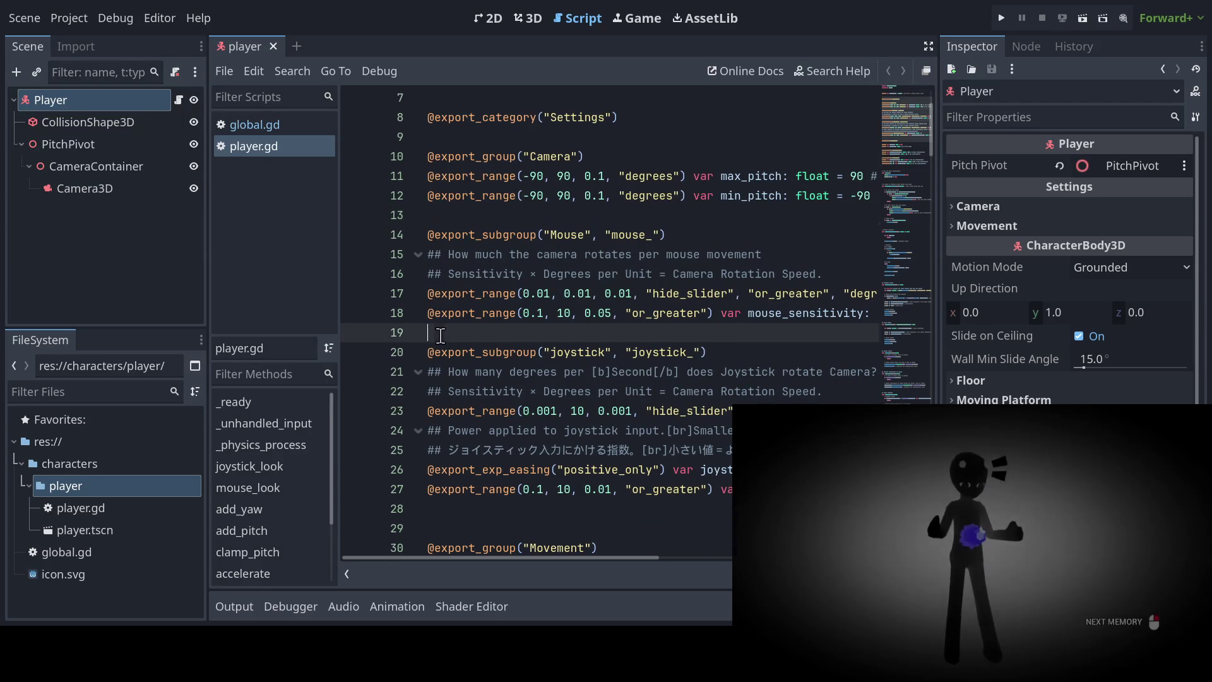
left_click(442, 326)
scroll(440, 323, "down", 3)
left_click(437, 325)
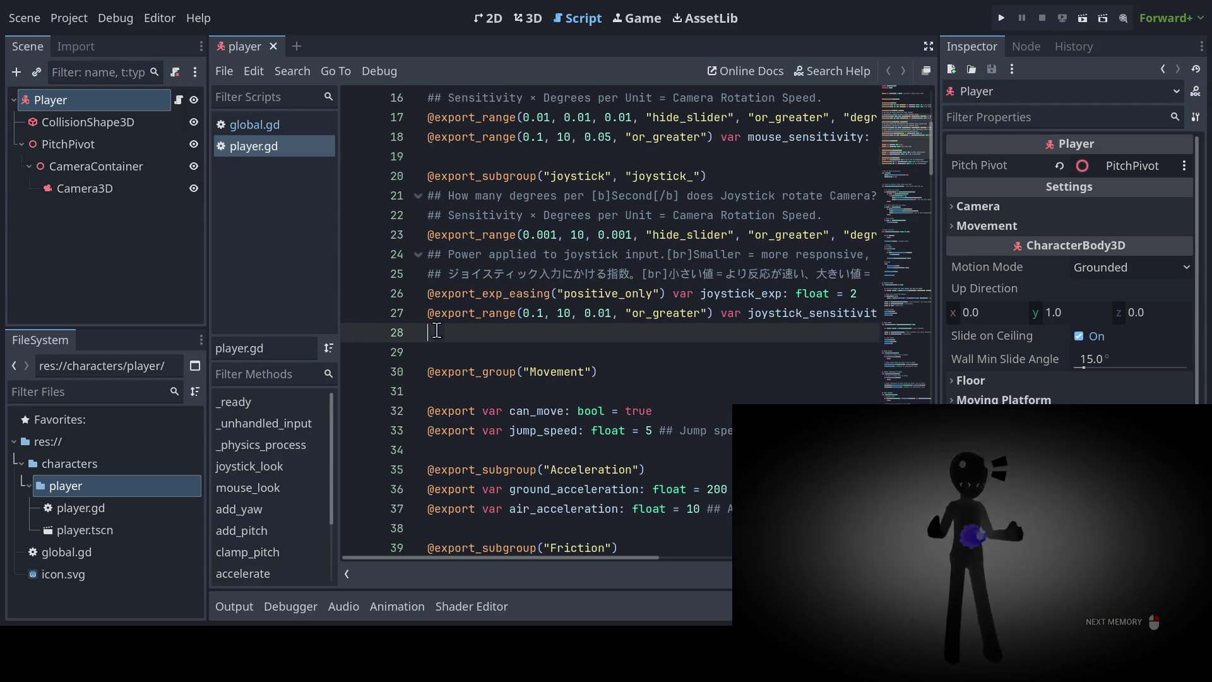
left_click(436, 344)
left_click(438, 334)
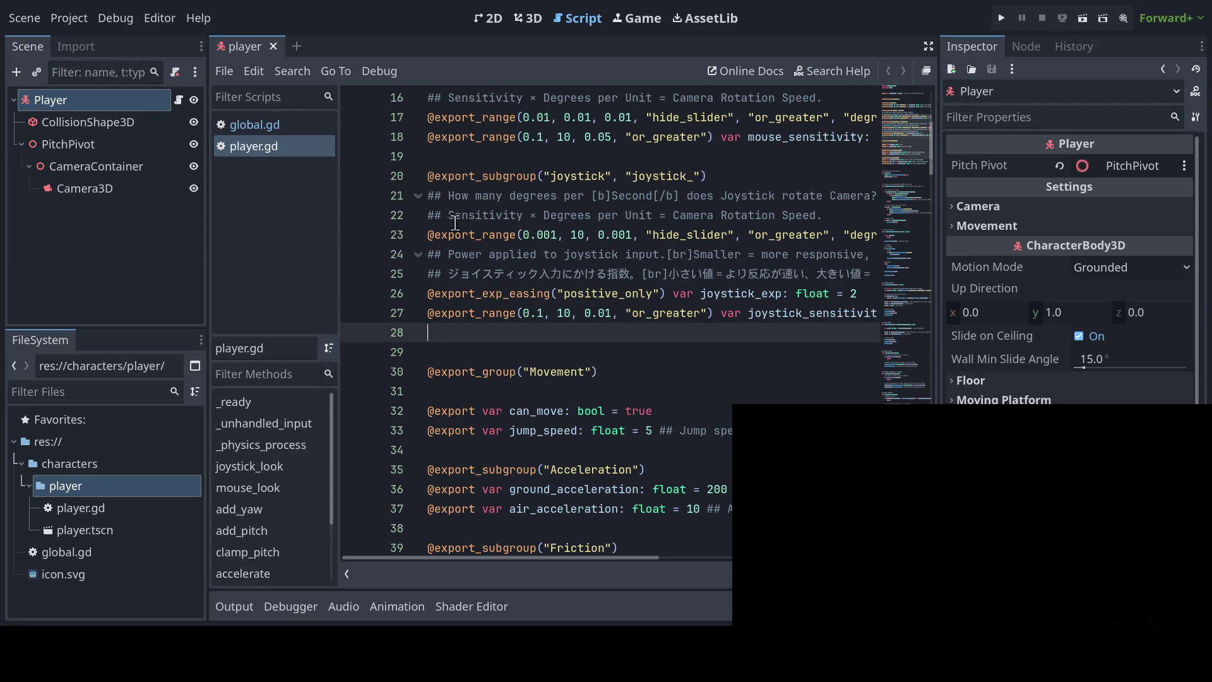
left_click(455, 154)
left_click(441, 332)
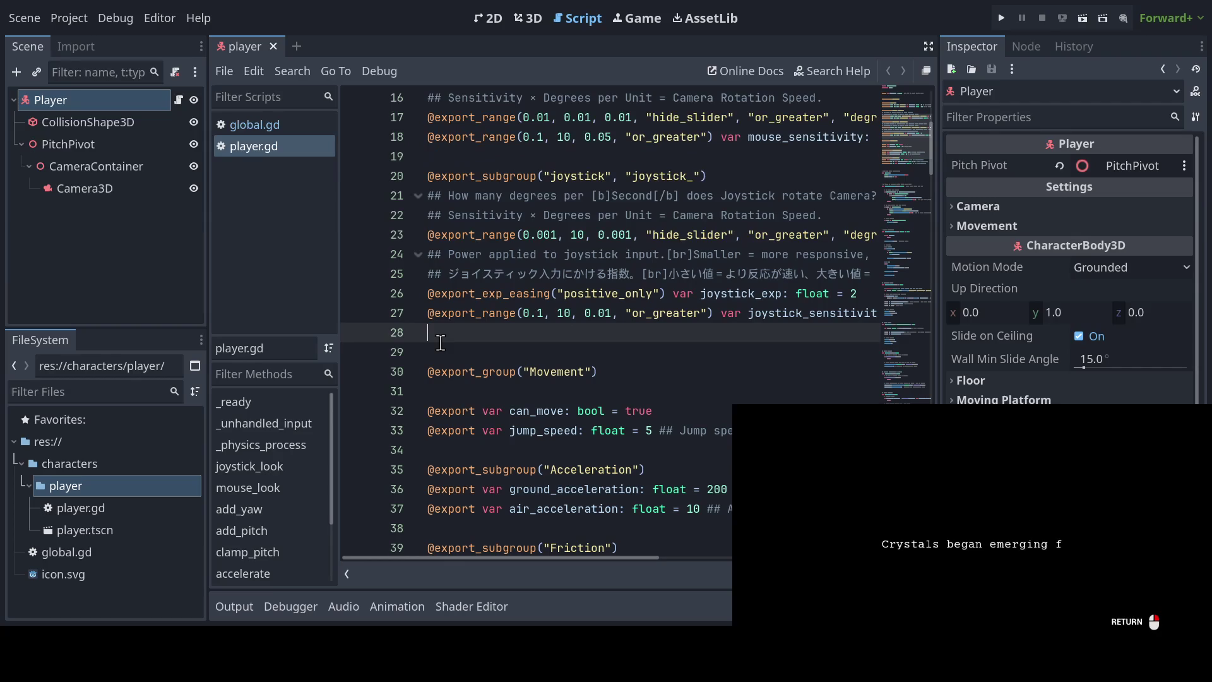
left_click(441, 346)
scroll(442, 335, "down", 2)
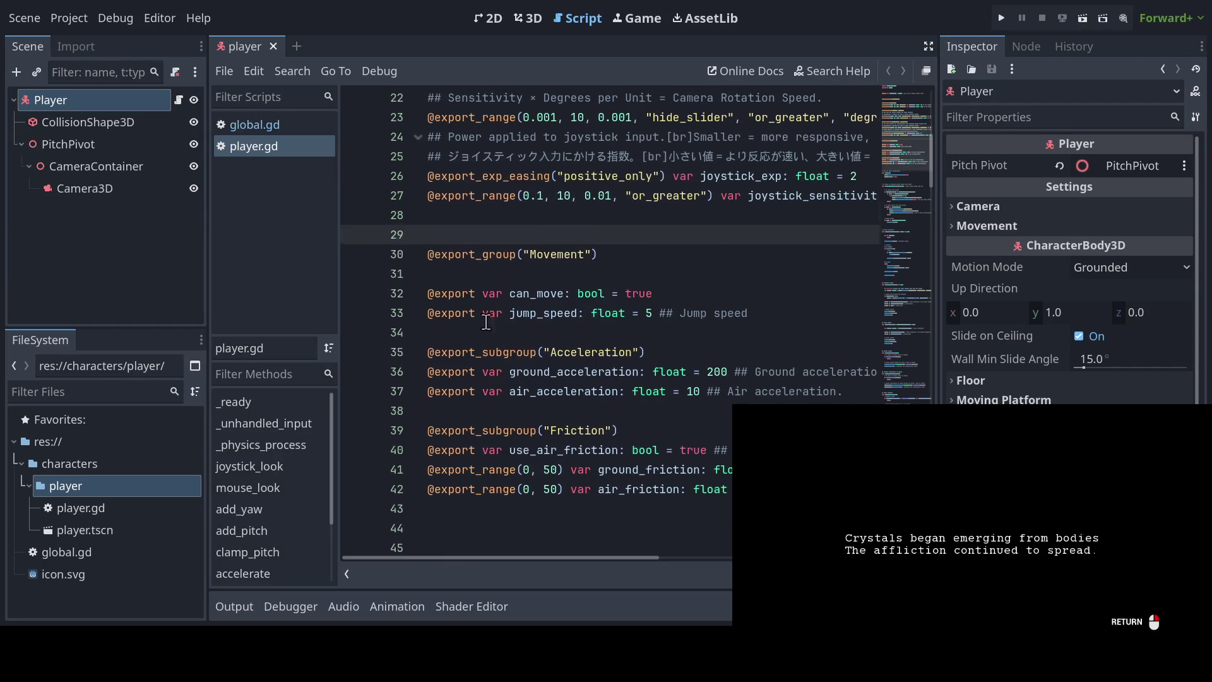
scroll(486, 322, "down", 8)
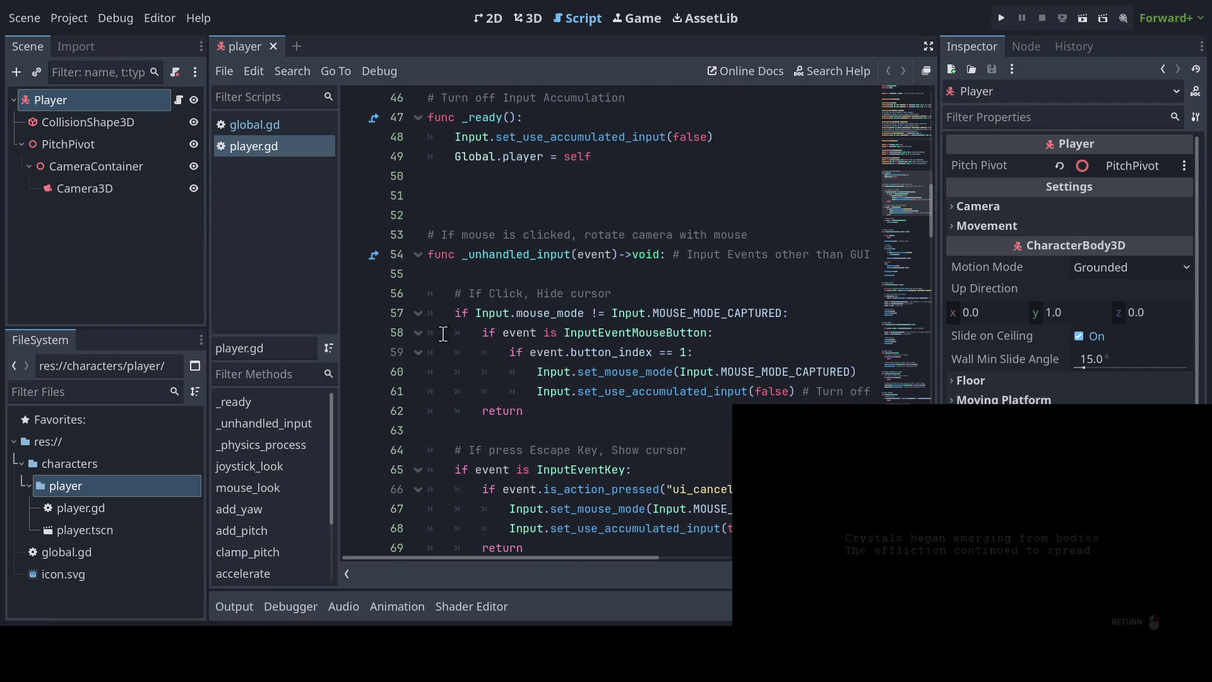
left_click(445, 278)
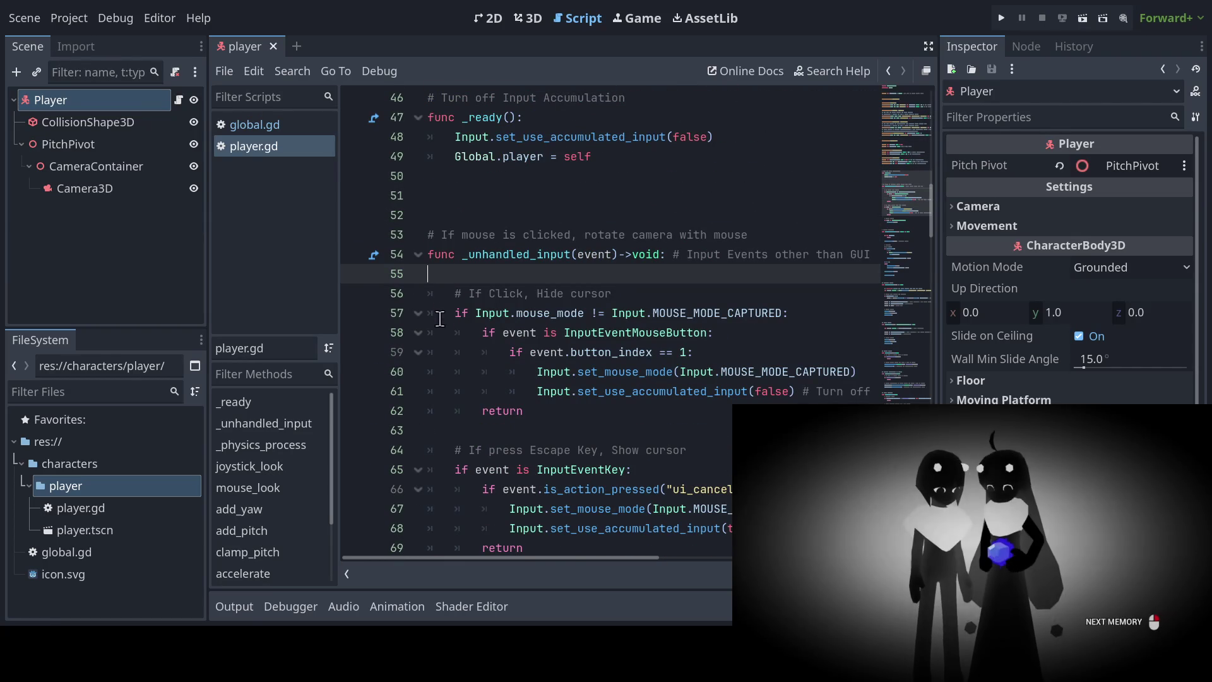
scroll(440, 338, "down", 6)
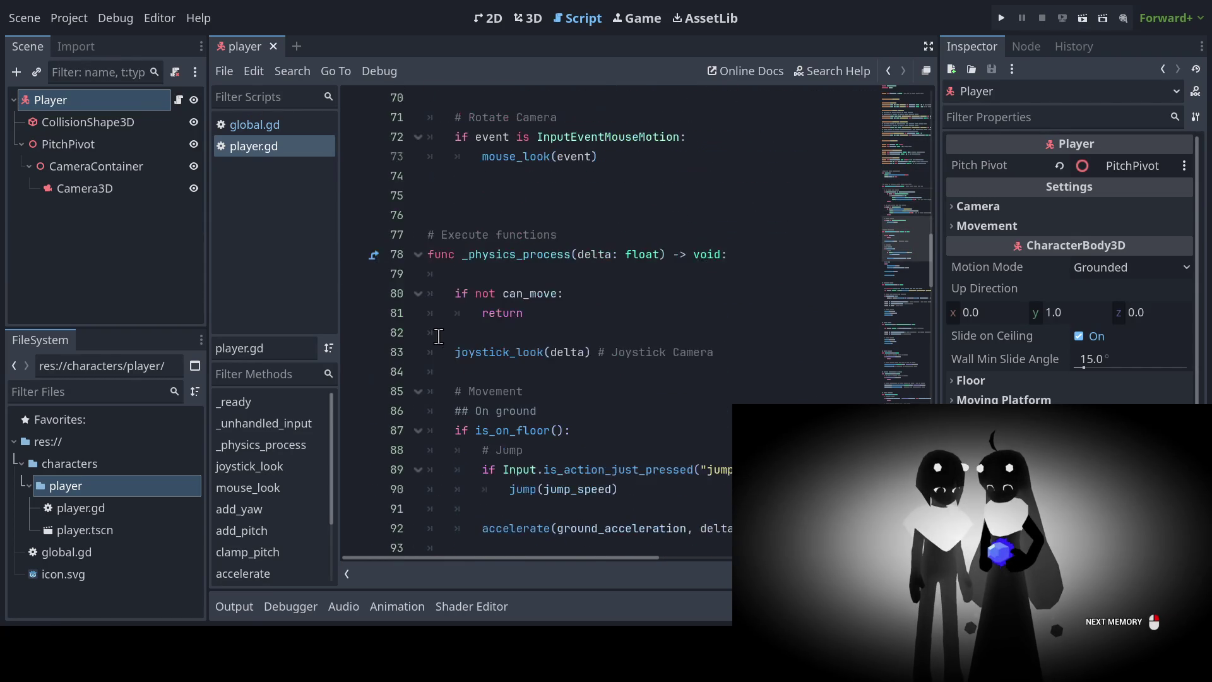
scroll(439, 332, "up", 7)
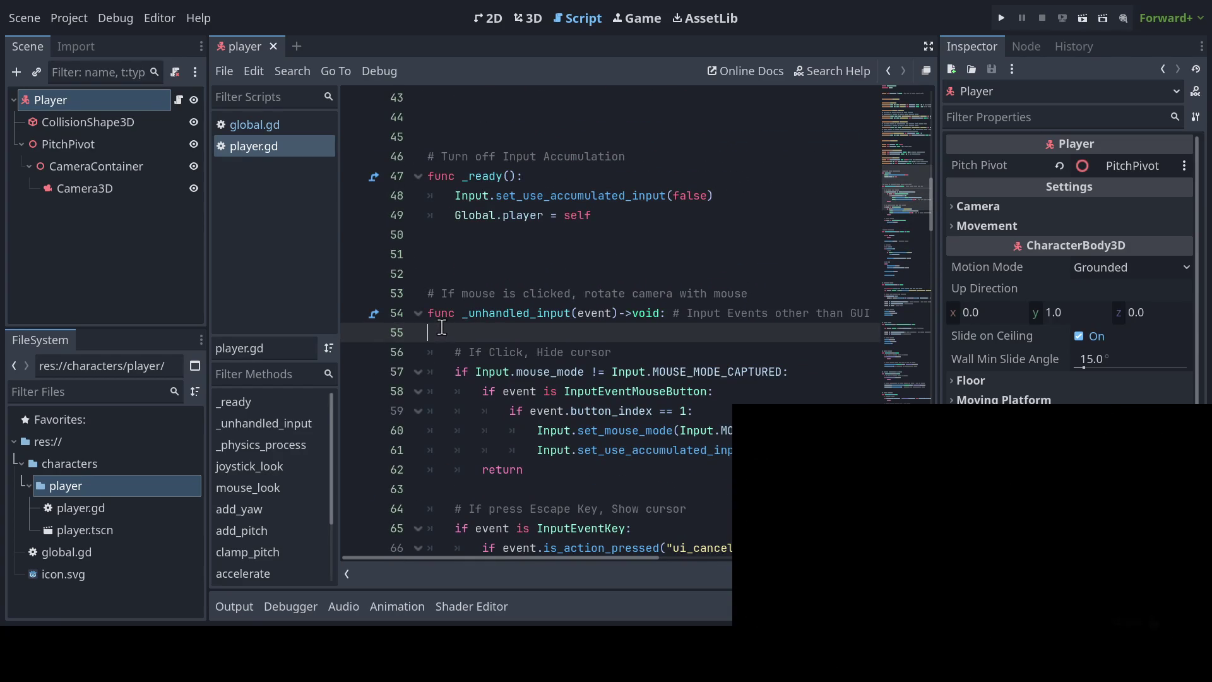
left_click(434, 294)
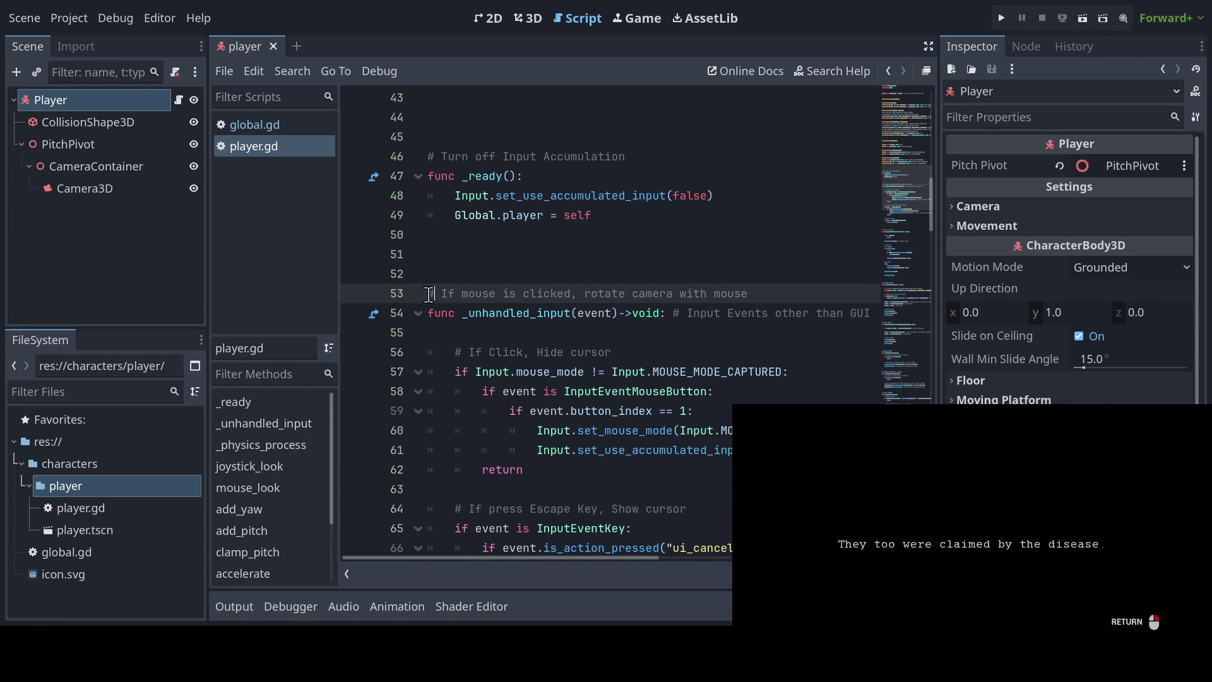
scroll(429, 294, "down", 16)
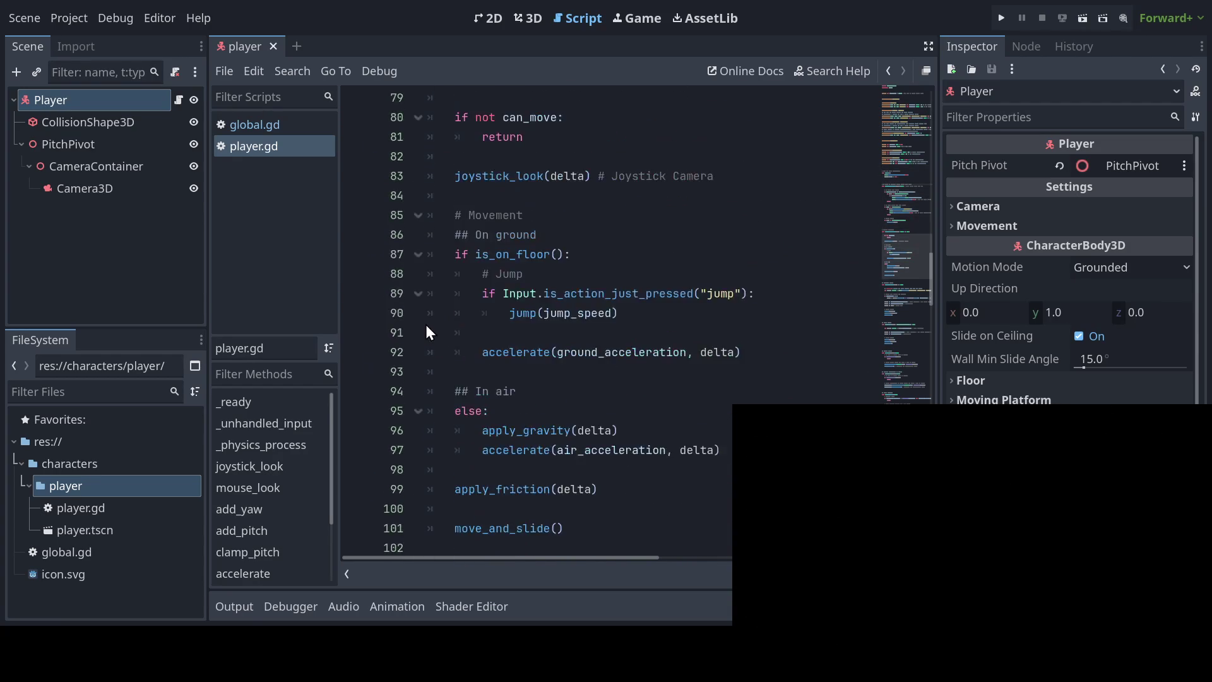
scroll(426, 326, "down", 3)
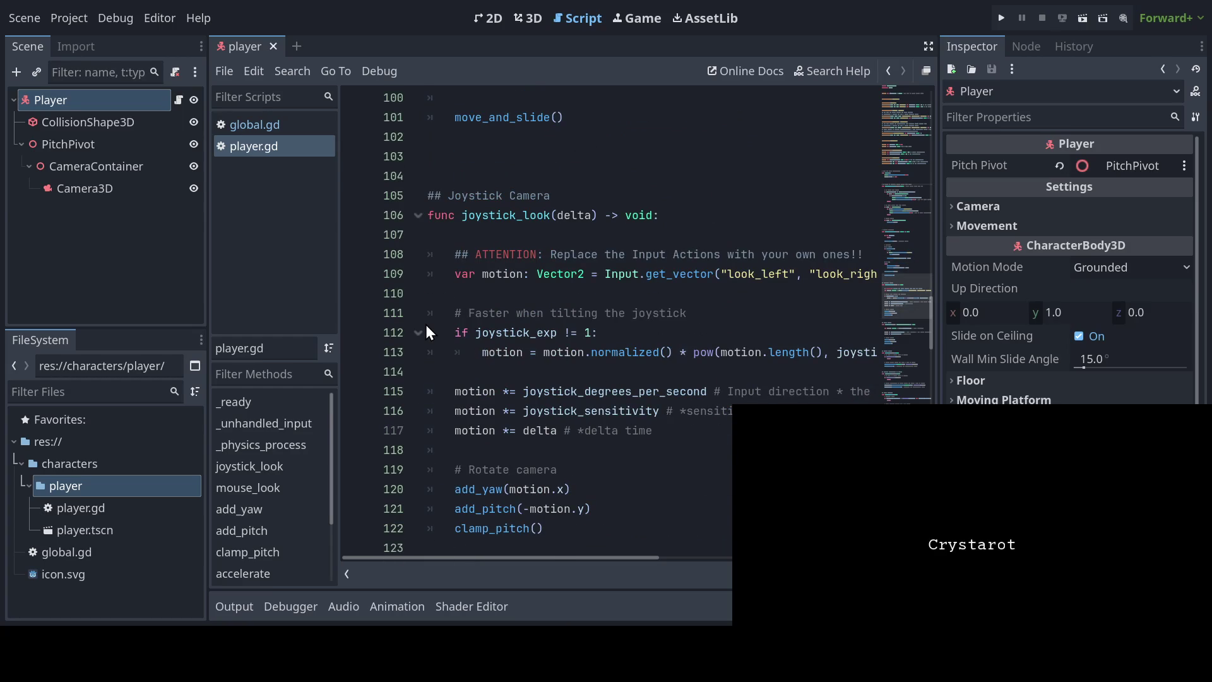
scroll(426, 325, "down", 5)
scroll(430, 323, "up", 2)
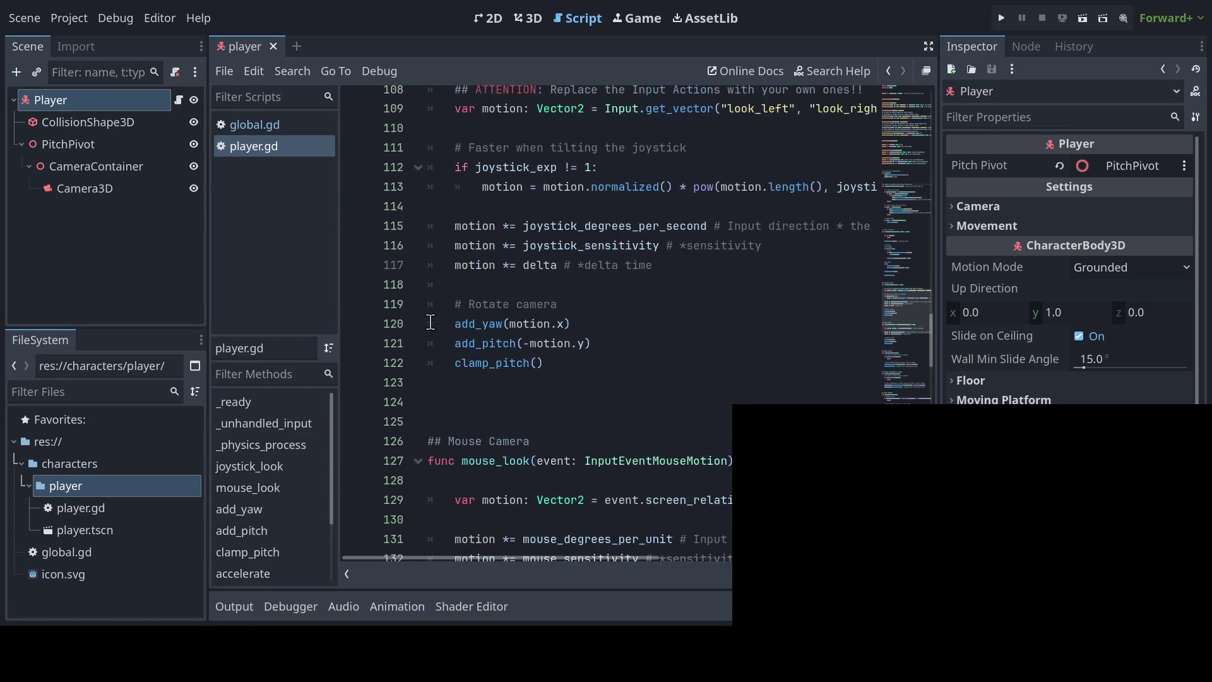
scroll(431, 322, "up", 10)
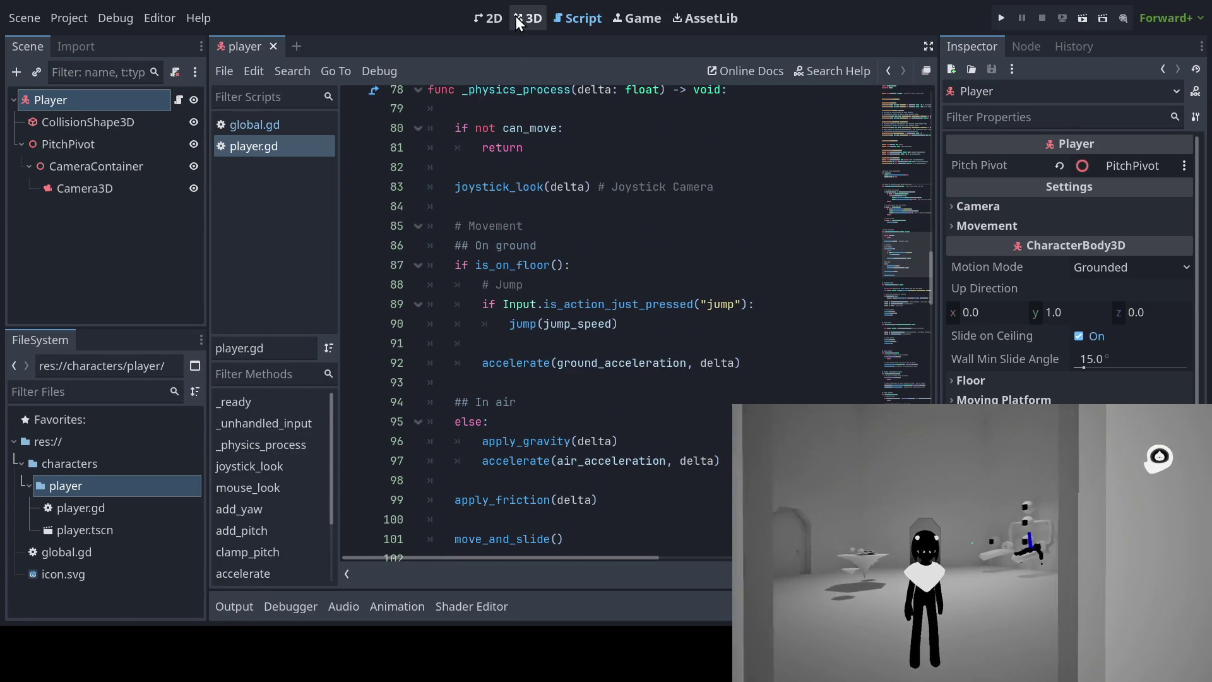
Step: Switch to the 3D workspace and start a new scene with a CSGBox3D root cube
left_click(517, 16)
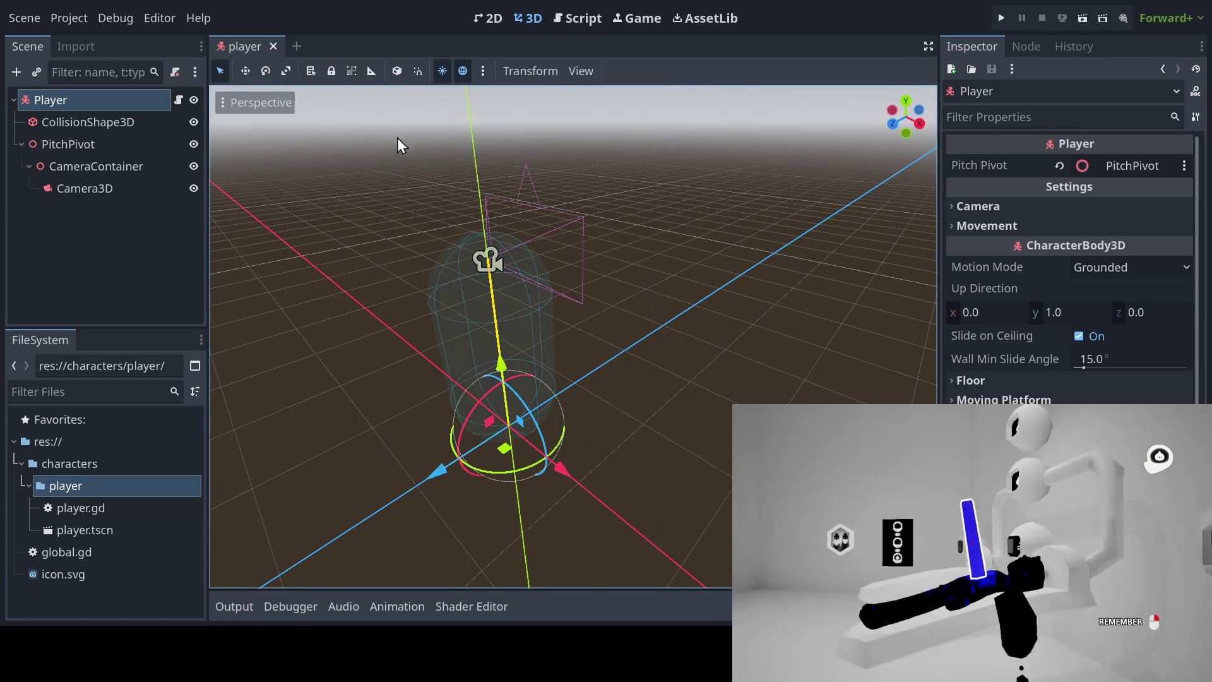
left_click(294, 45)
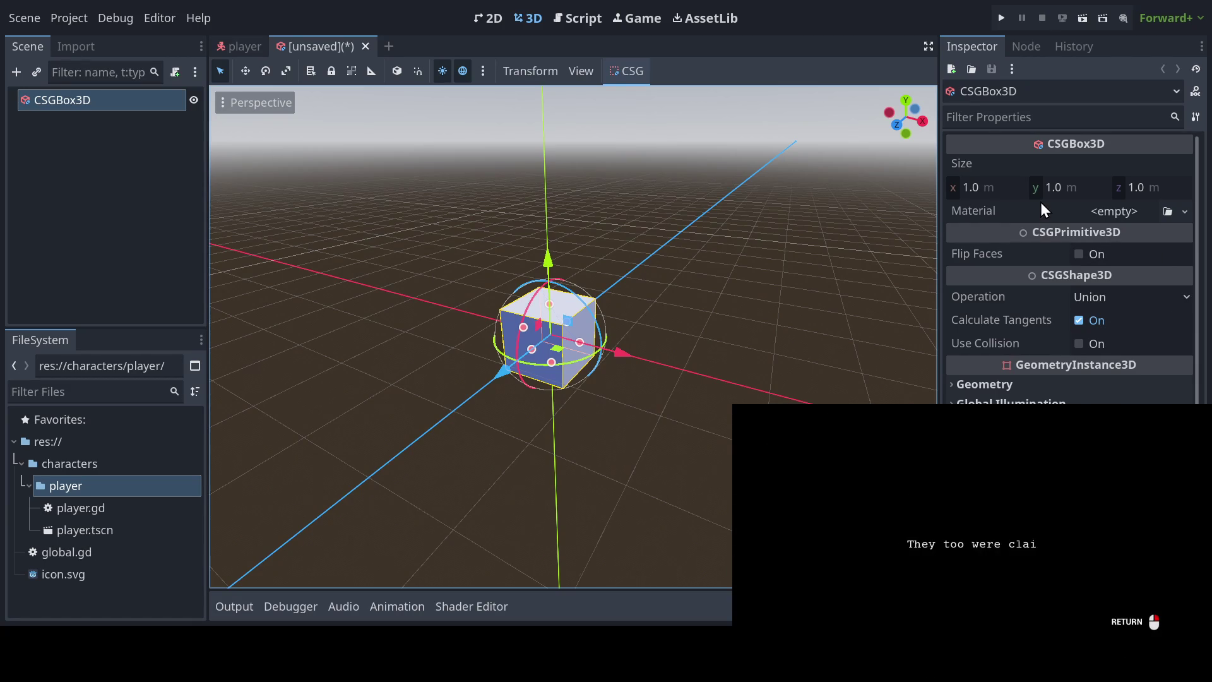
Step: Set the floor box's Size x and z to 100 m
left_click(974, 187)
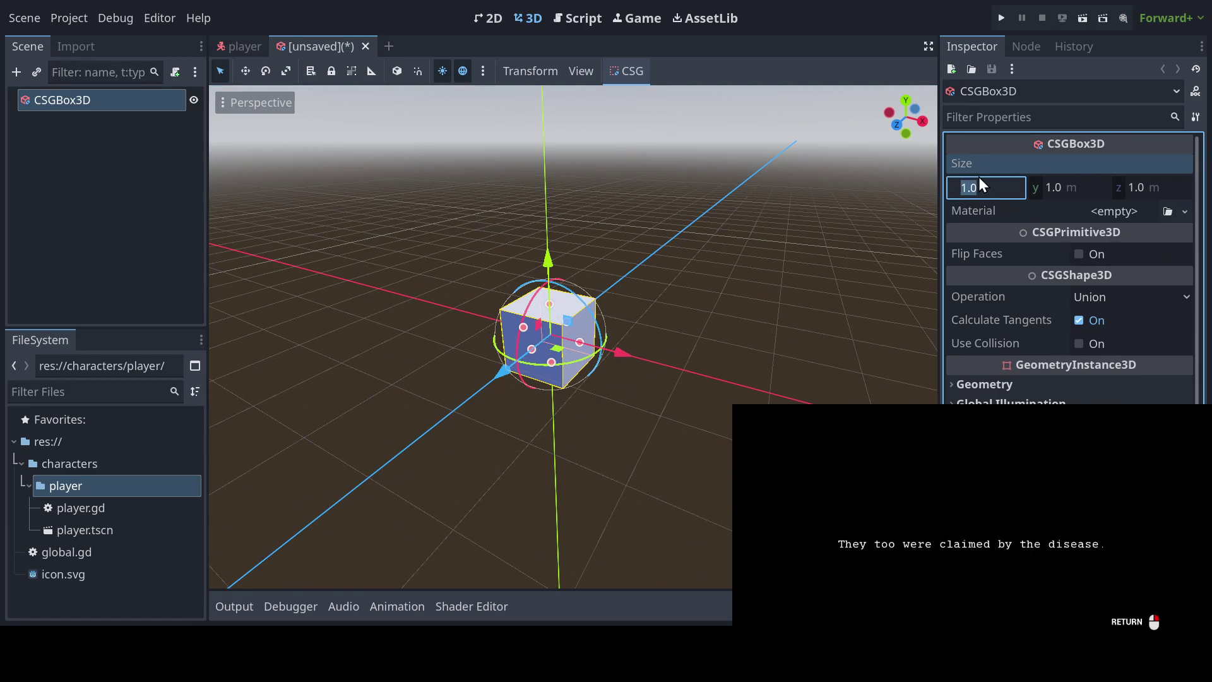
type("100")
key("Return")
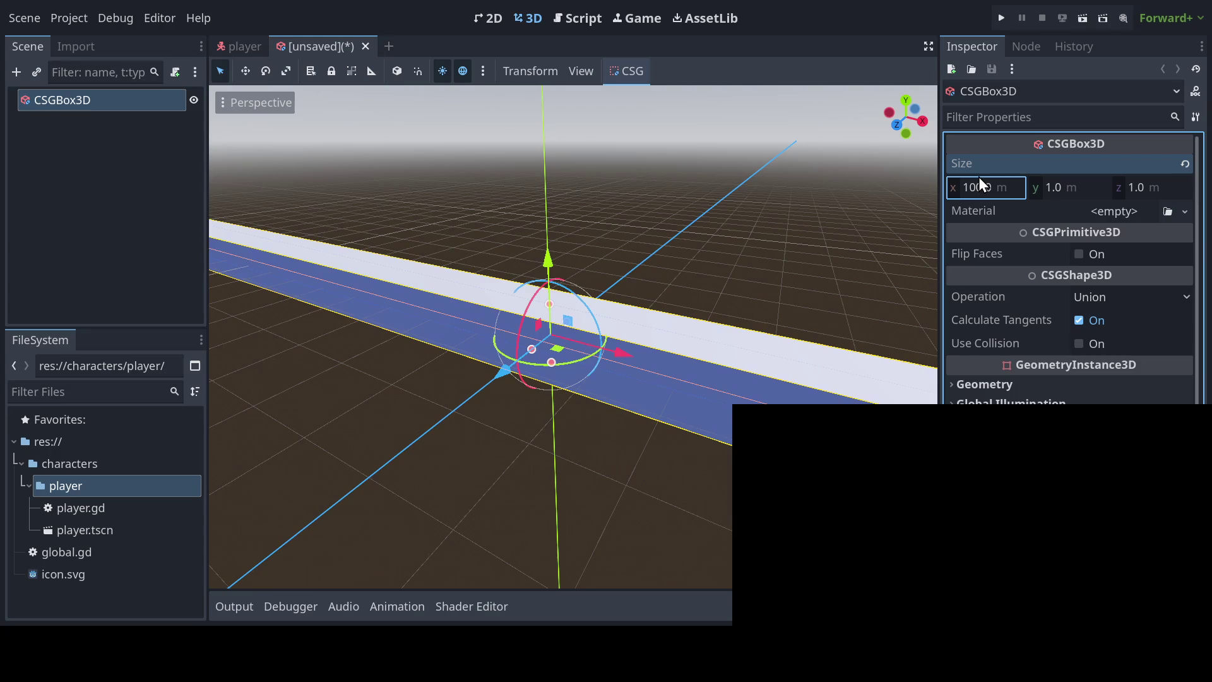
scroll(627, 213, "down", 1)
scroll(625, 202, "down", 10)
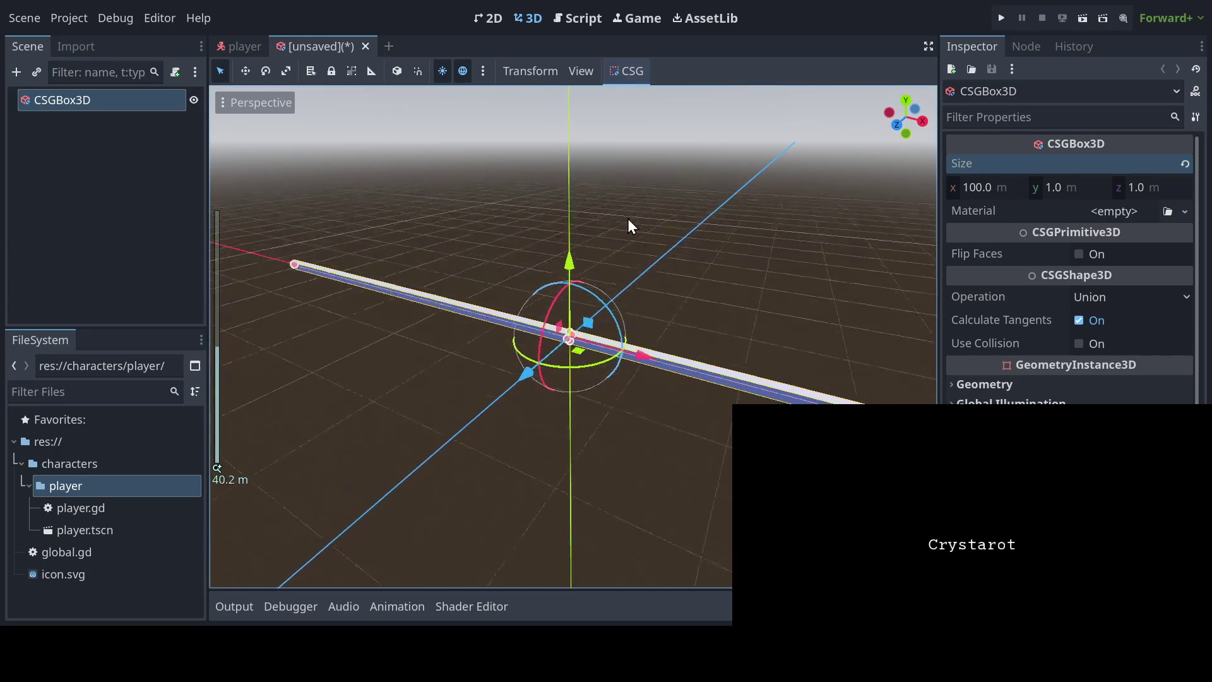
scroll(582, 211, "down", 2)
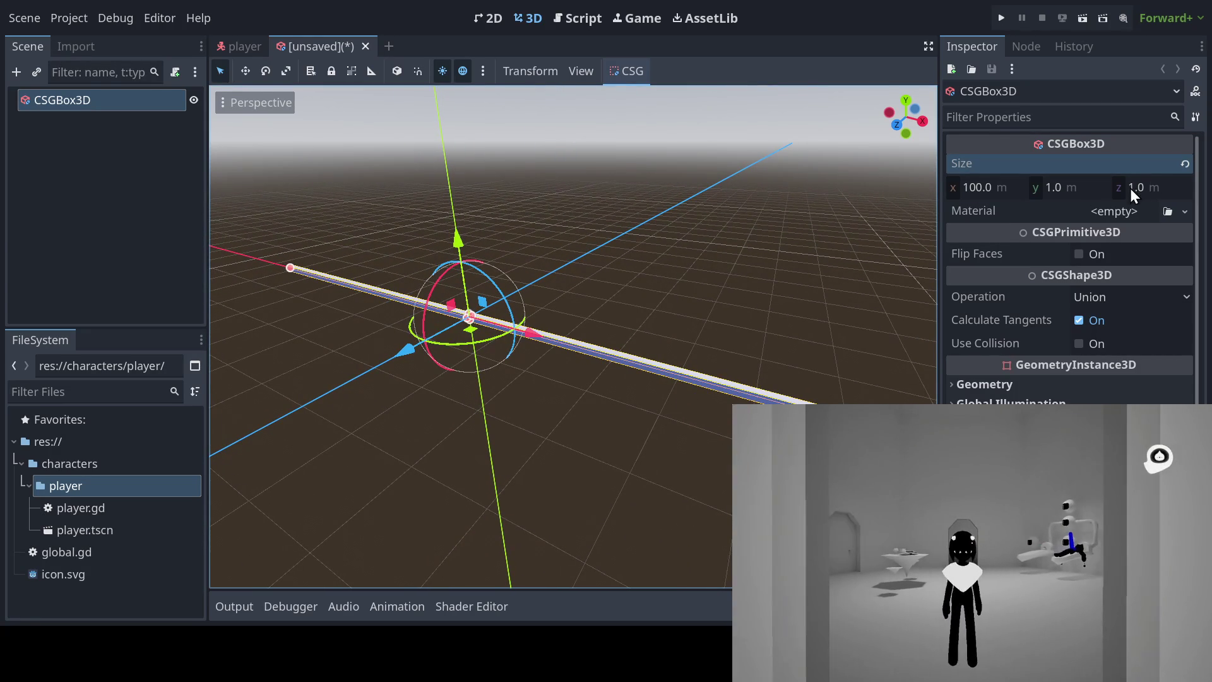
left_click(1131, 188)
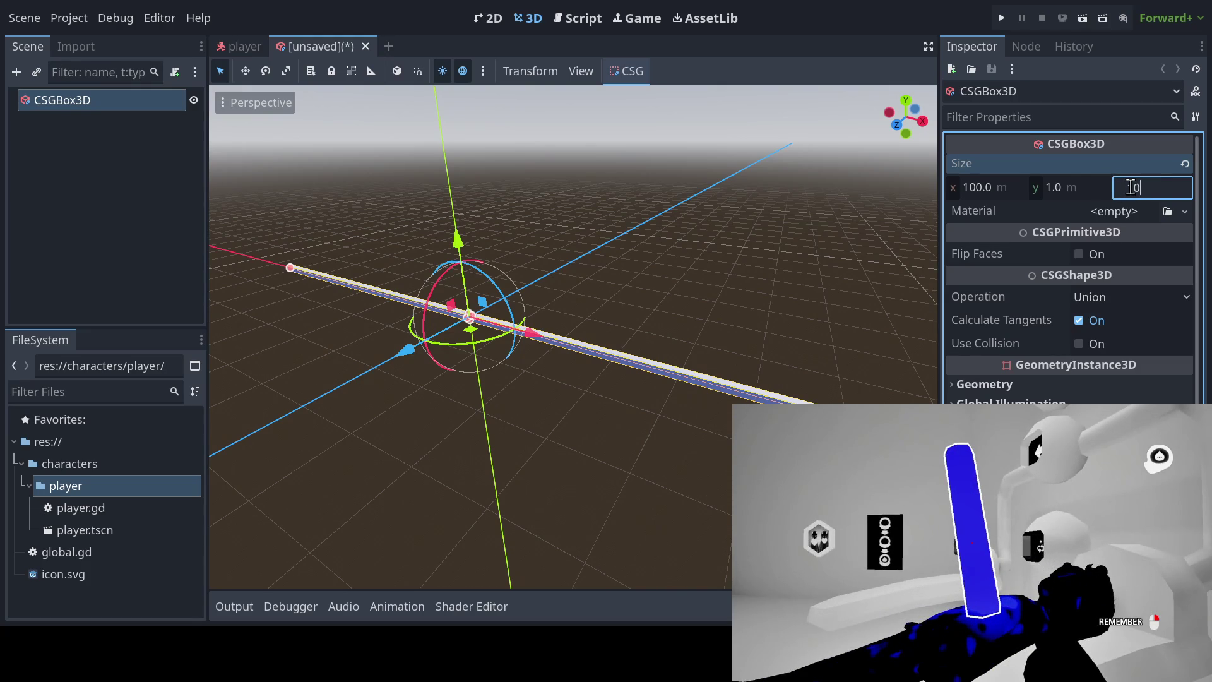
type("0.0")
key("Return")
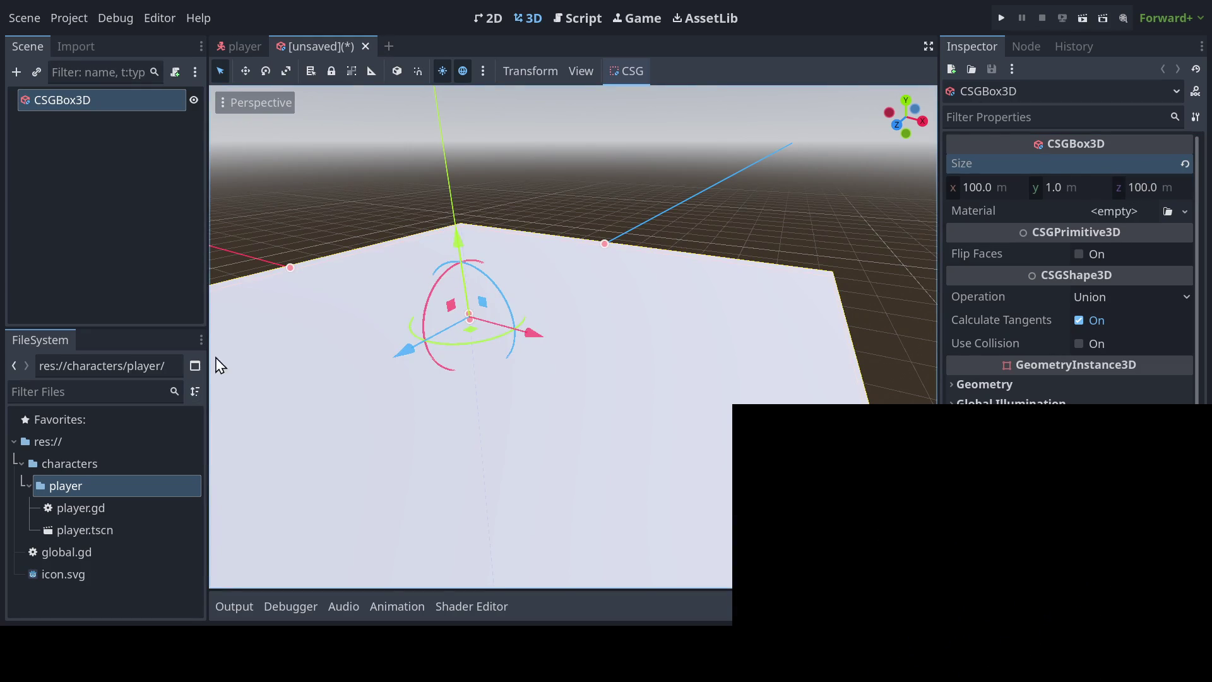
Step: Set the slab height to 0.5 m, then 1.0 m, checking it in the front orthogonal view
scroll(347, 355, "down", 5)
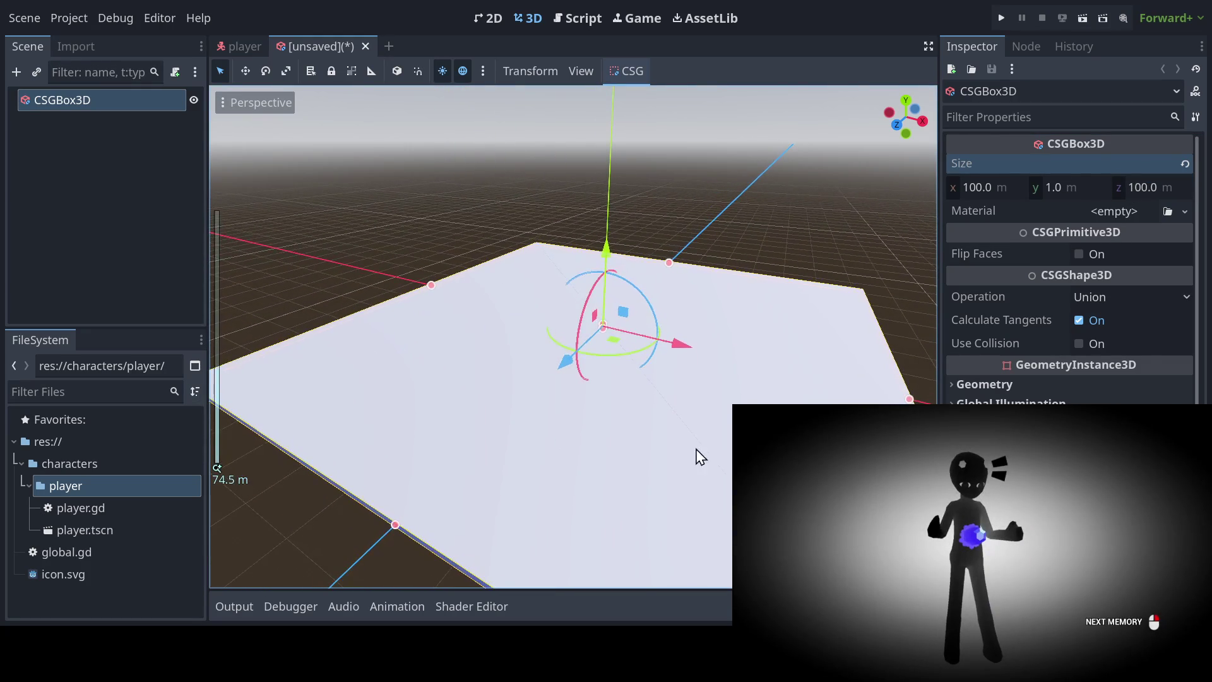
left_click(1050, 186)
type("0.5")
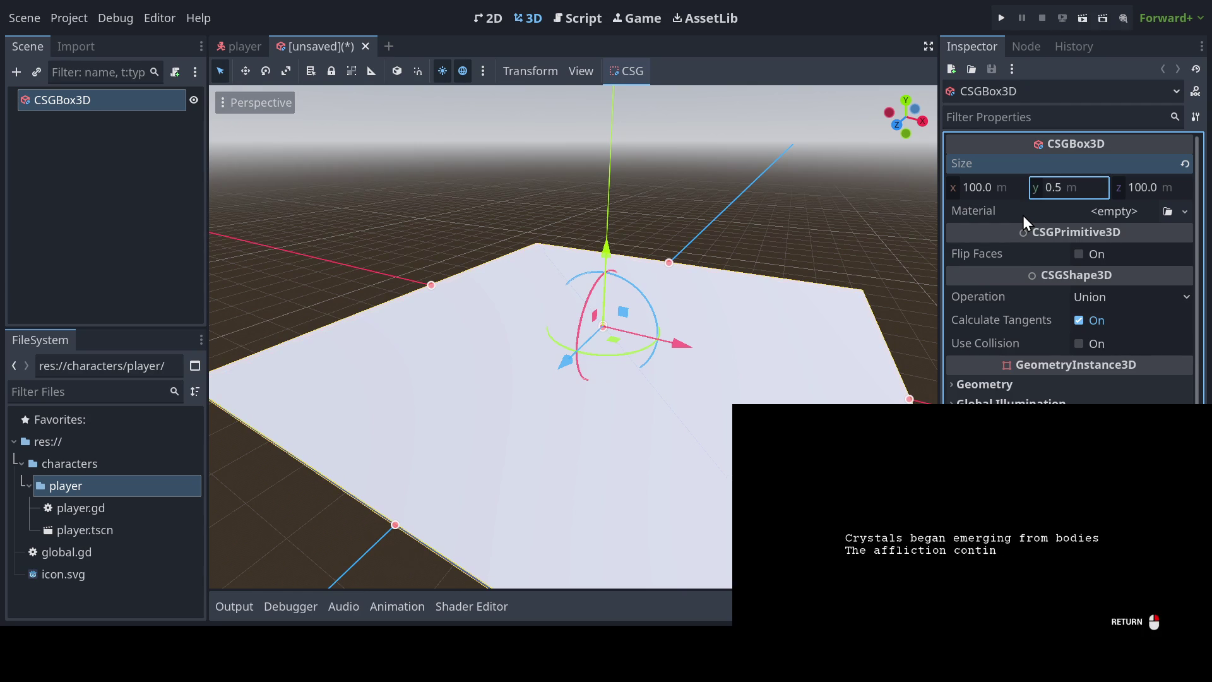
key("Return")
scroll(541, 367, "up", 10)
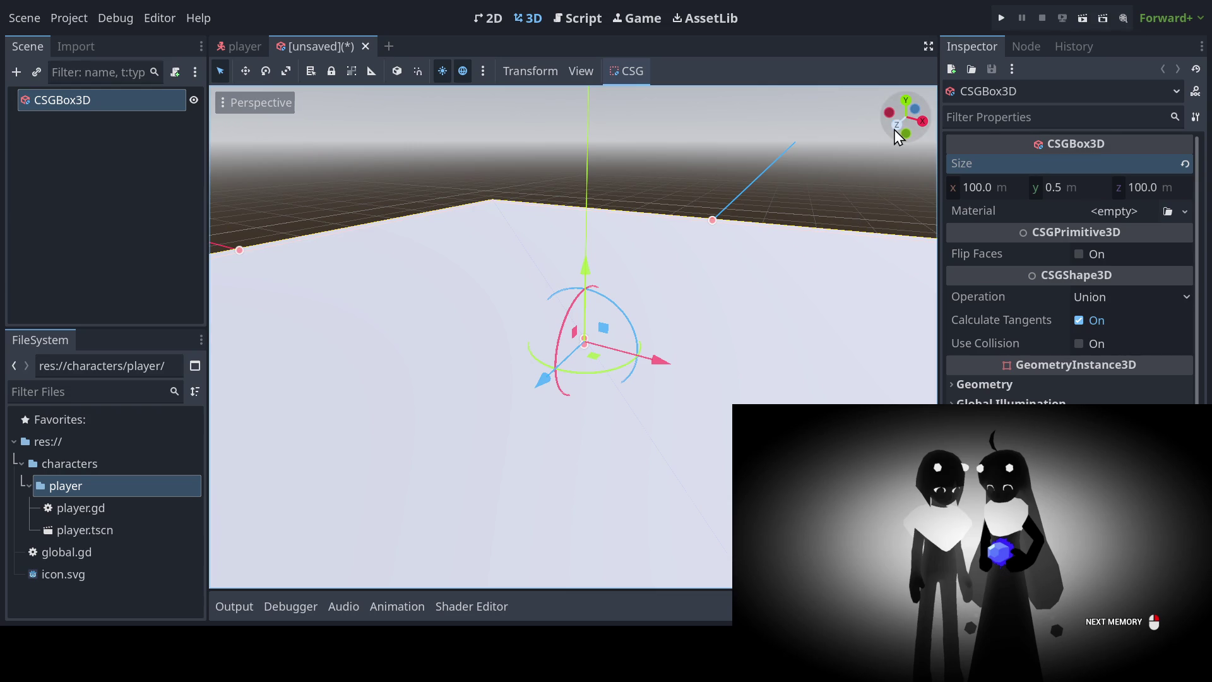
left_click(895, 130)
scroll(536, 322, "up", 4)
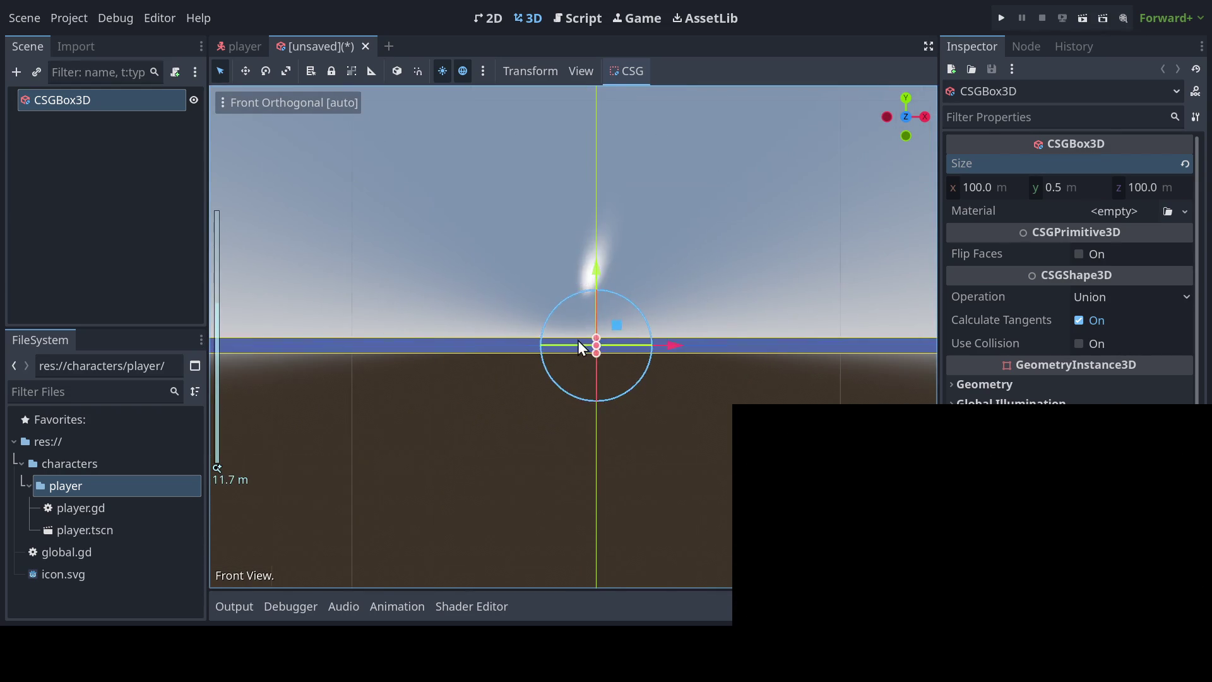
scroll(577, 345, "up", 8)
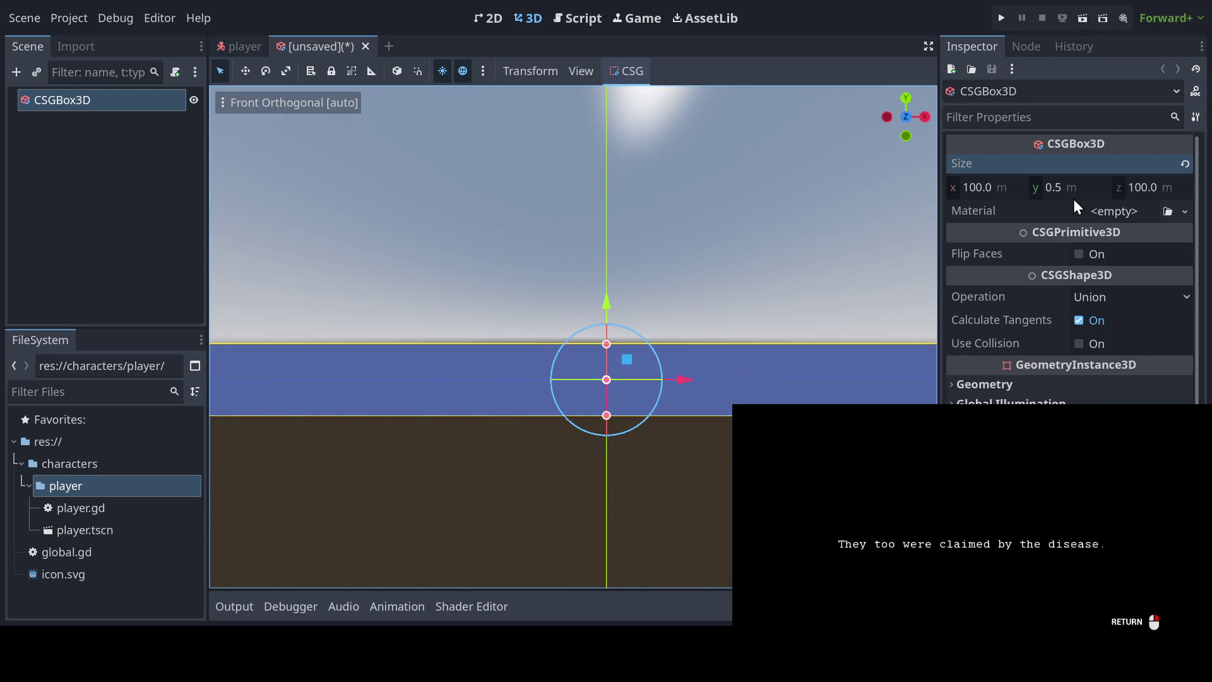
type("1")
key("Return")
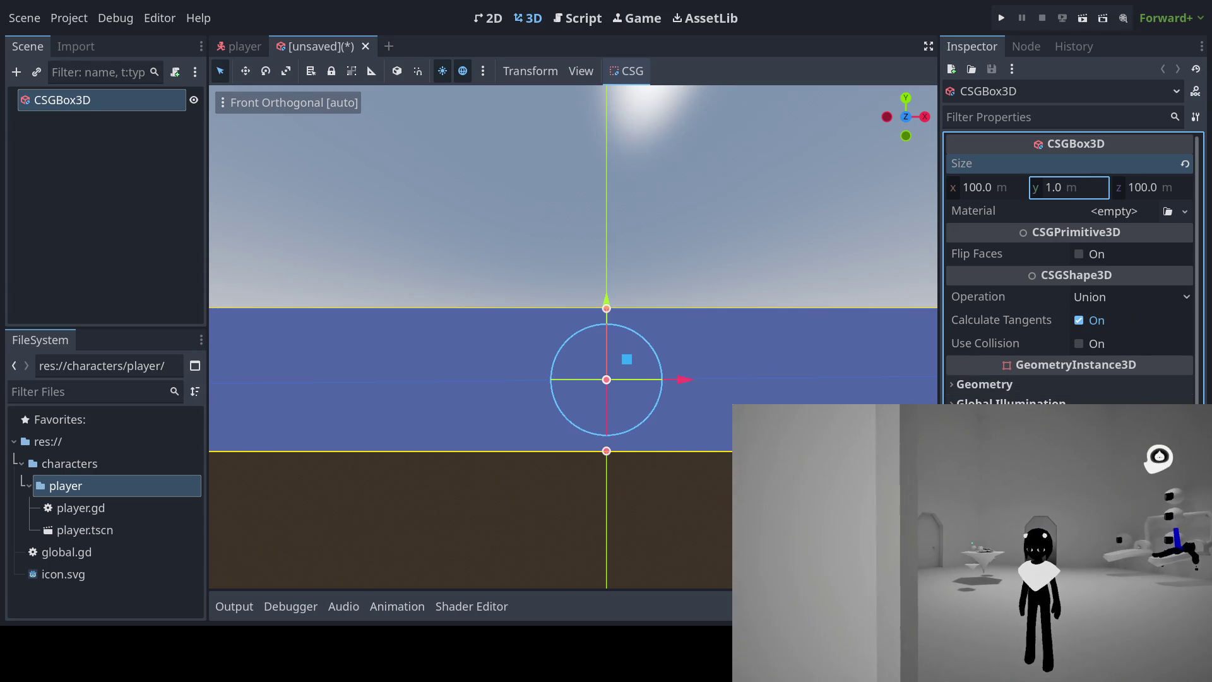
scroll(978, 382, "down", 4)
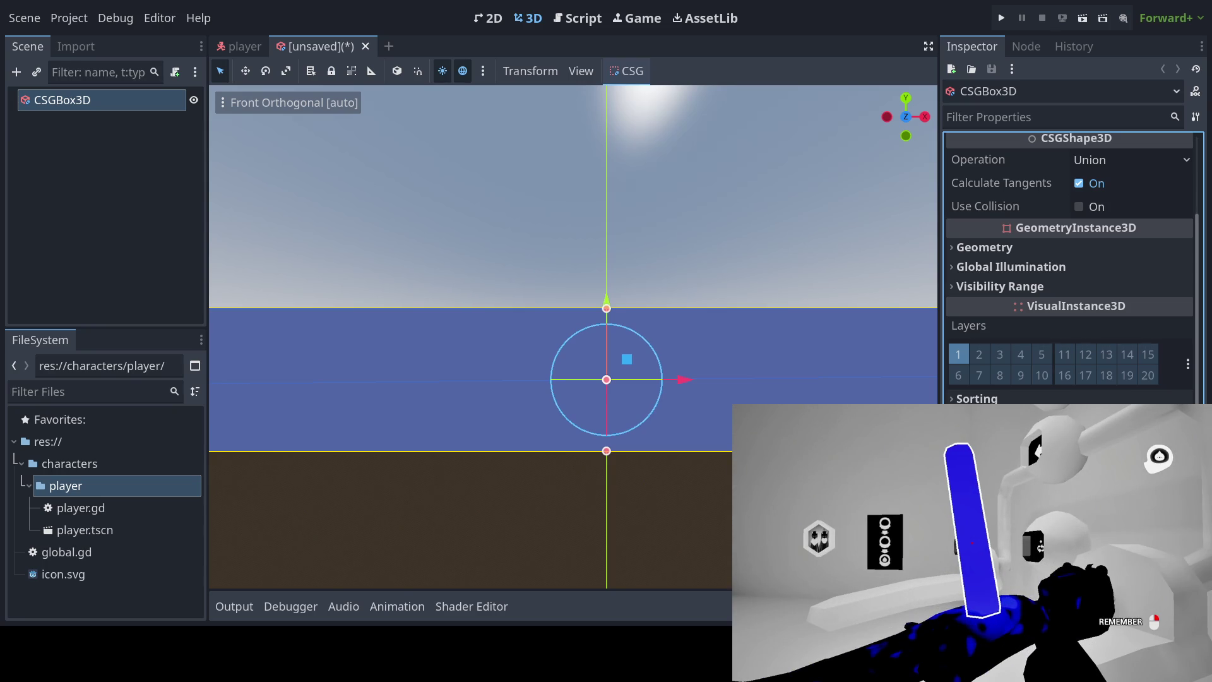
key("ctrl+z")
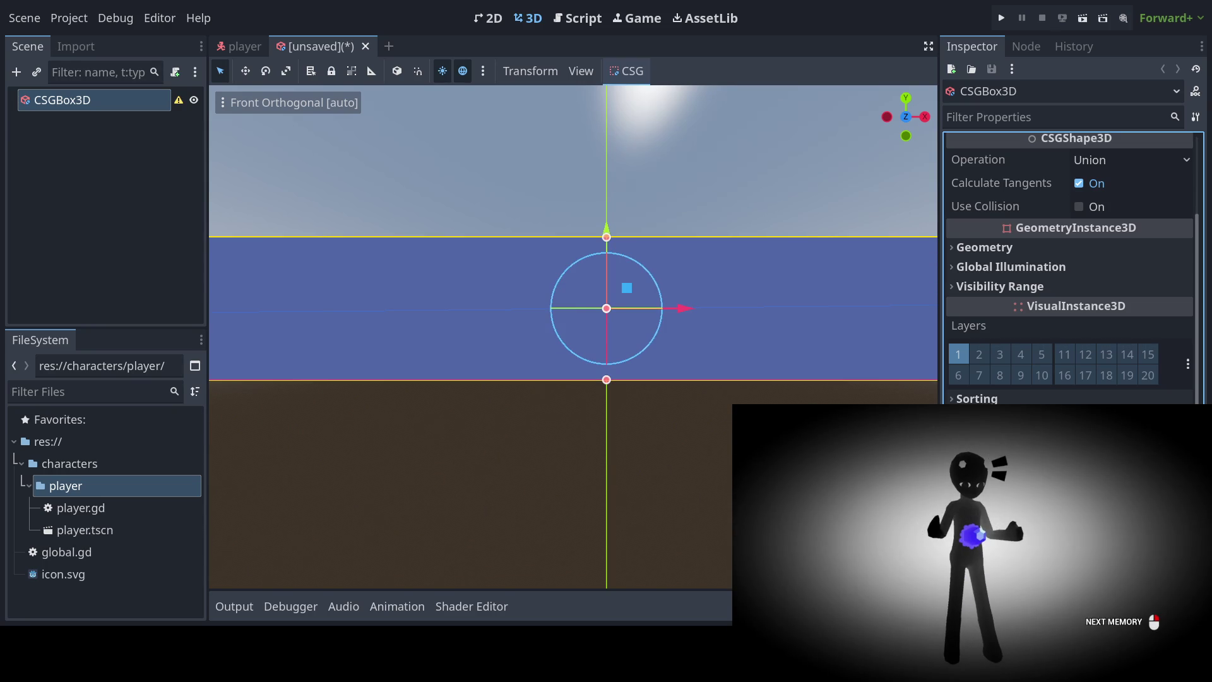
key("ctrl+z")
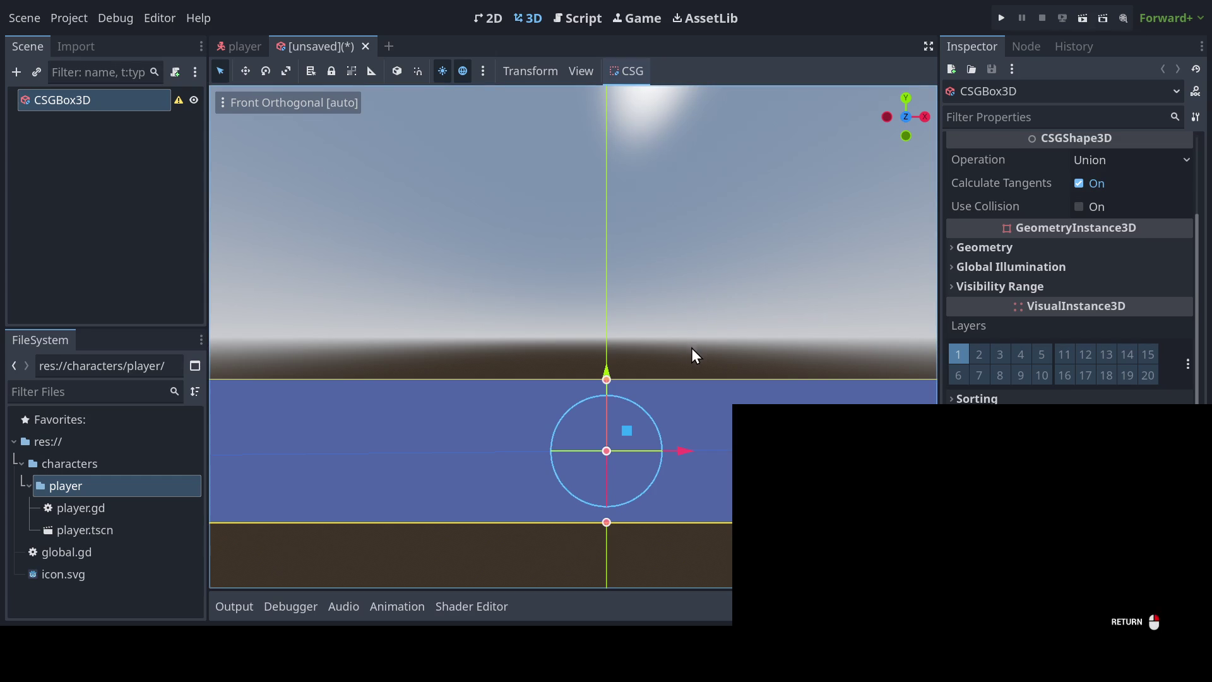
mouse_move(692, 349)
left_mouse_down()
mouse_move(701, 357)
mouse_move(604, 387)
mouse_move(437, 240)
mouse_move(460, 270)
mouse_move(450, 174)
left_mouse_up()
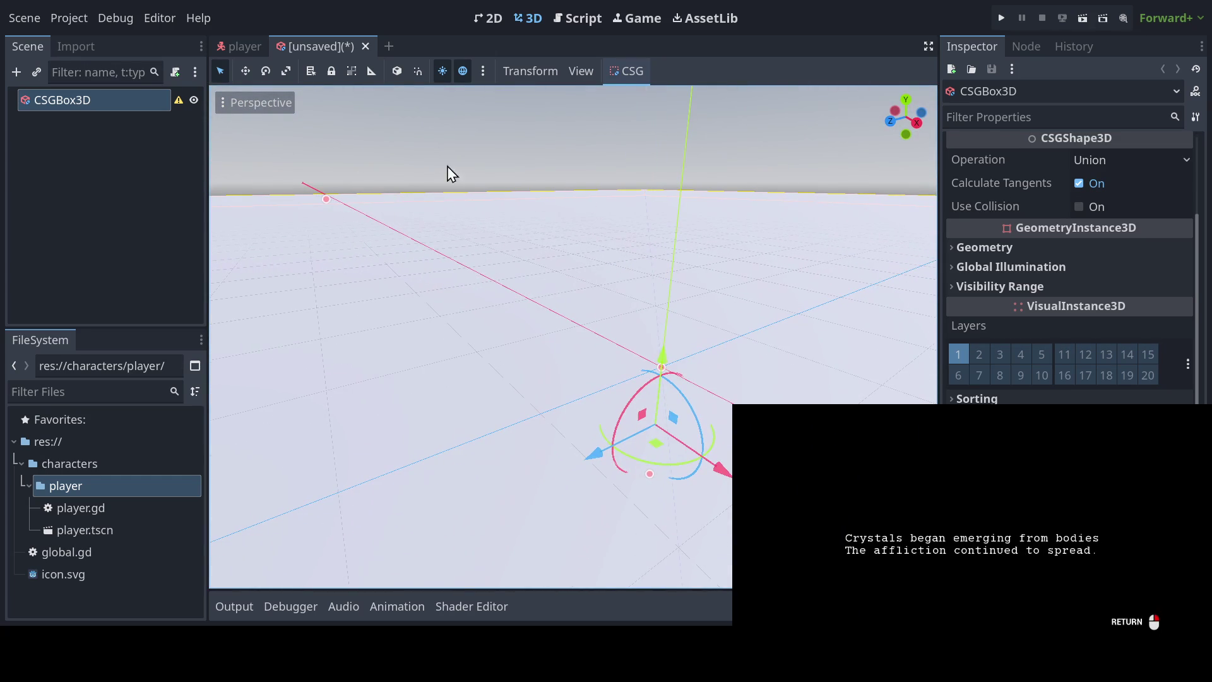
Step: Enable Use Collision on the floor box and instance player.tscn as its child
left_click(1079, 206)
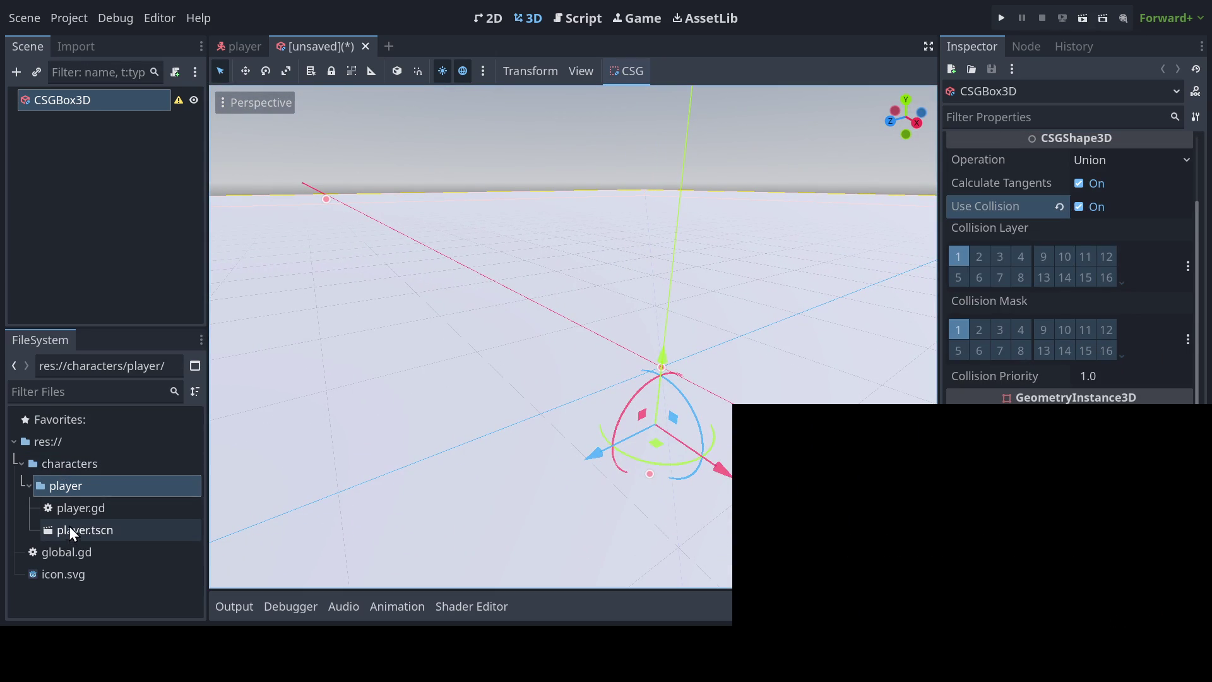
left_click_drag(71, 531, 55, 101)
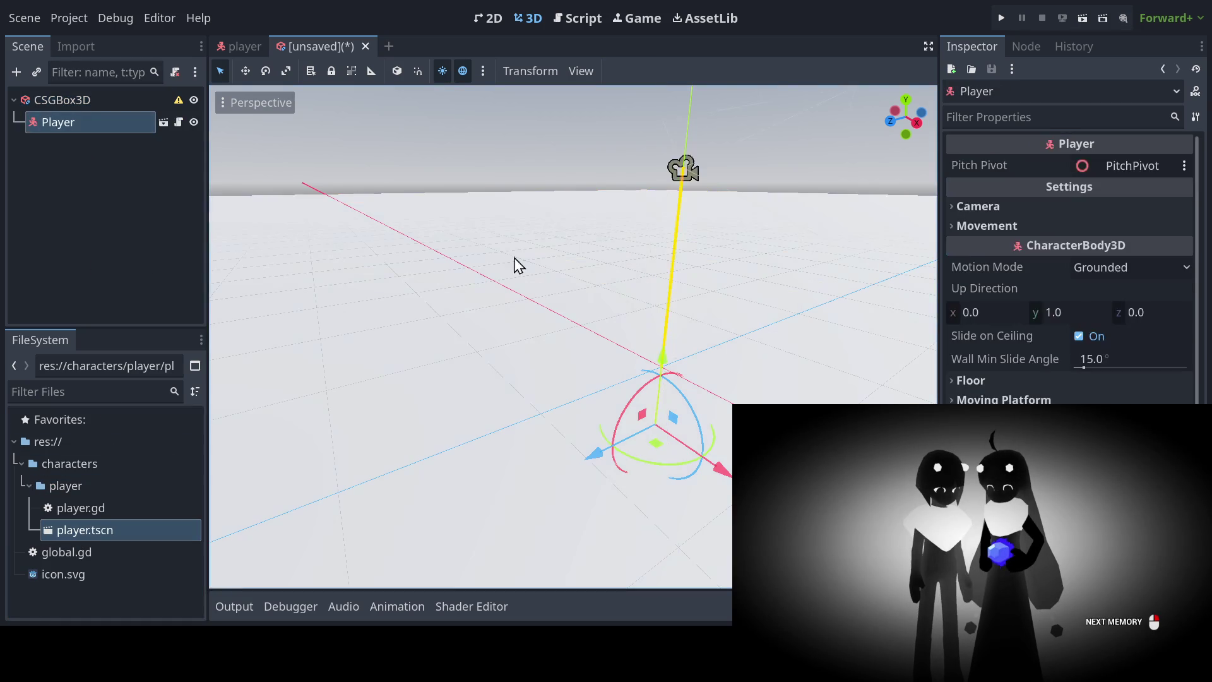
mouse_move(518, 265)
left_mouse_down()
mouse_move(625, 273)
mouse_move(506, 225)
mouse_move(479, 198)
mouse_move(452, 214)
mouse_move(650, 242)
mouse_move(690, 273)
mouse_move(614, 227)
mouse_move(560, 233)
mouse_move(574, 293)
mouse_move(706, 311)
mouse_move(682, 246)
mouse_move(649, 230)
mouse_move(613, 255)
mouse_move(606, 234)
left_mouse_up()
key("Return")
Step: Inspect the player scene's capsule collision shape, then return to the floor scene
left_click(235, 46)
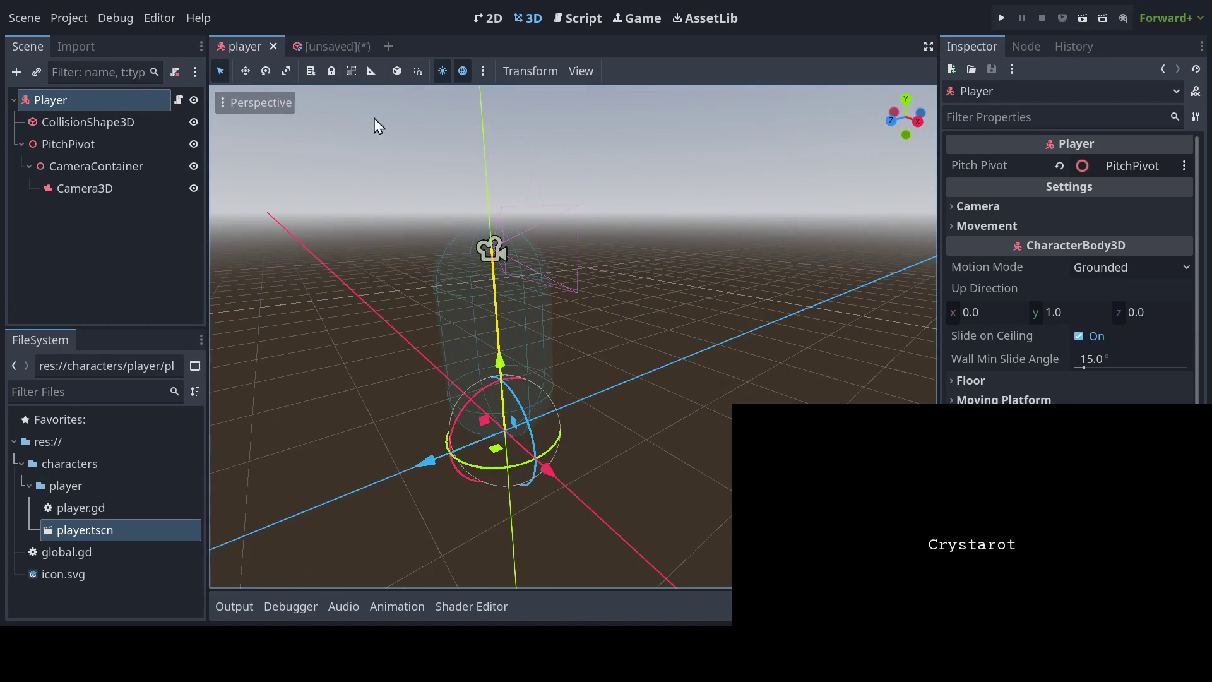
left_click(132, 122)
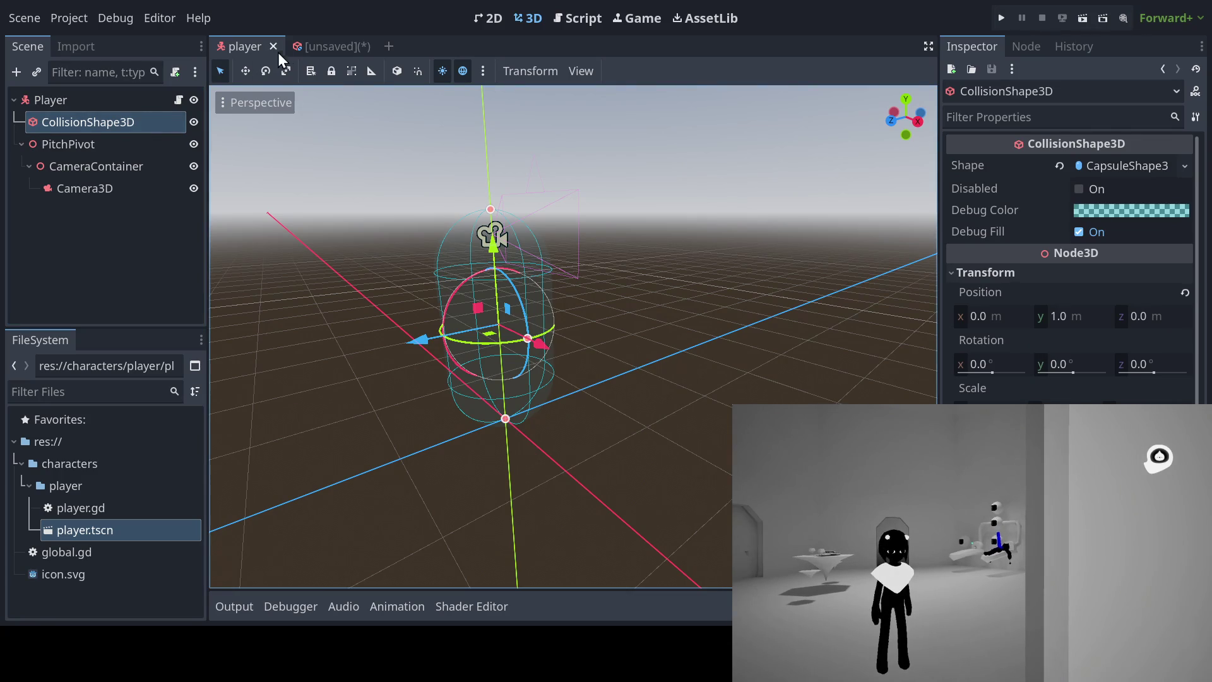
left_click(354, 46)
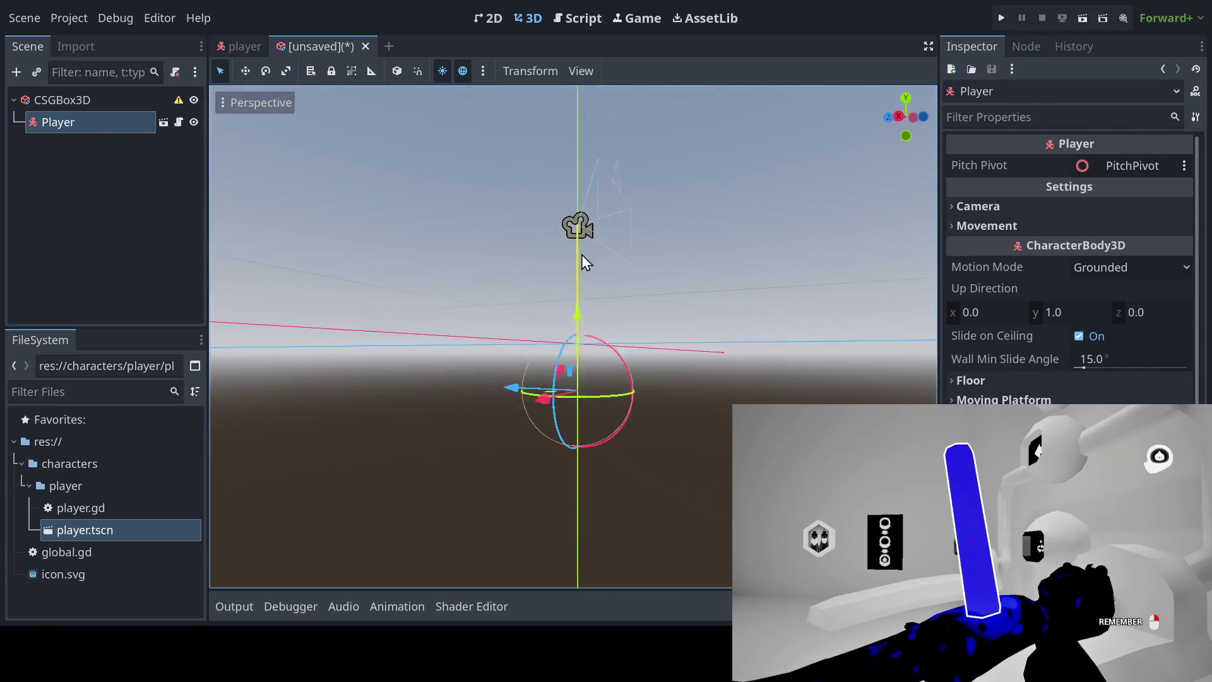
mouse_move(582, 255)
left_mouse_down()
mouse_move(568, 298)
mouse_move(766, 314)
mouse_move(634, 296)
left_mouse_up()
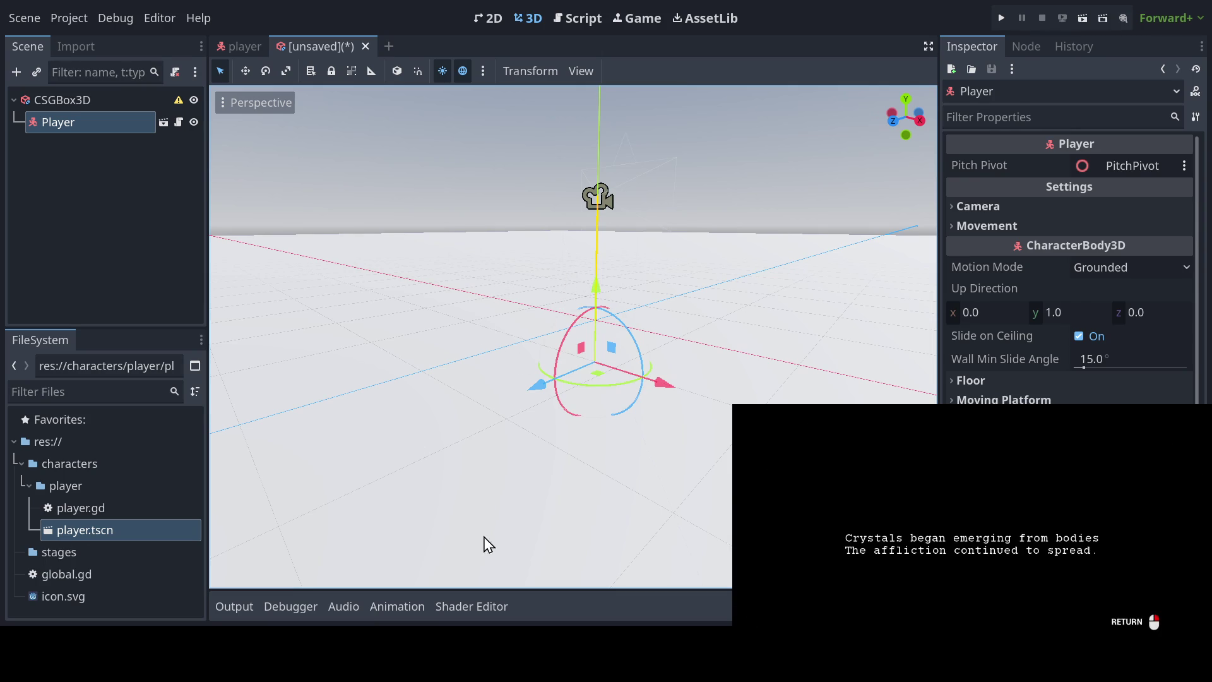
Step: Add a child CSGBox3D cube under the floor box
mouse_move(631, 248)
left_mouse_down()
mouse_move(620, 278)
mouse_move(747, 278)
mouse_move(887, 113)
left_mouse_up()
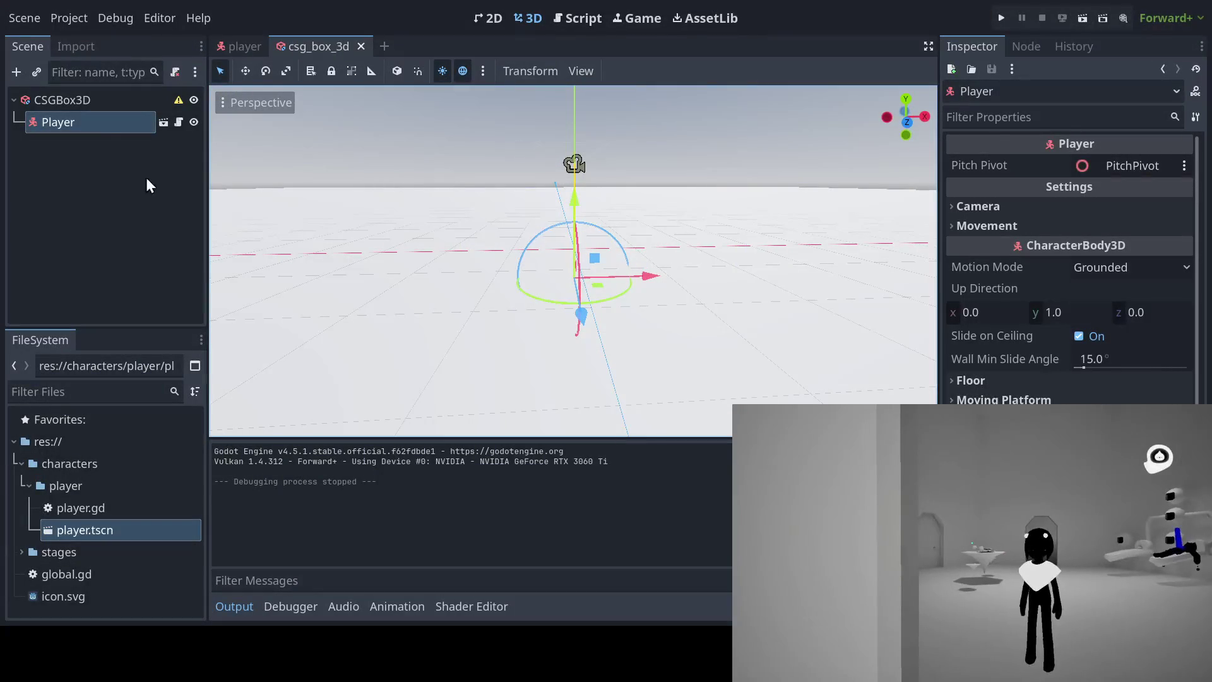
left_click(82, 98)
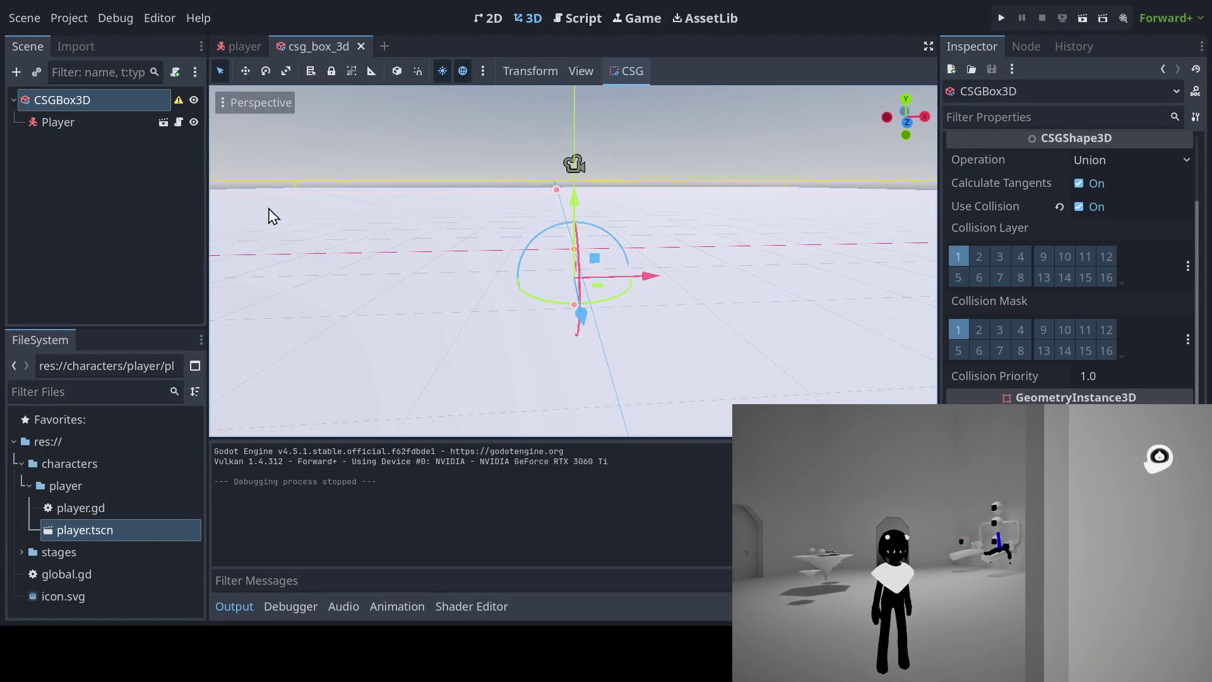
key("ctrl+a")
key("Return")
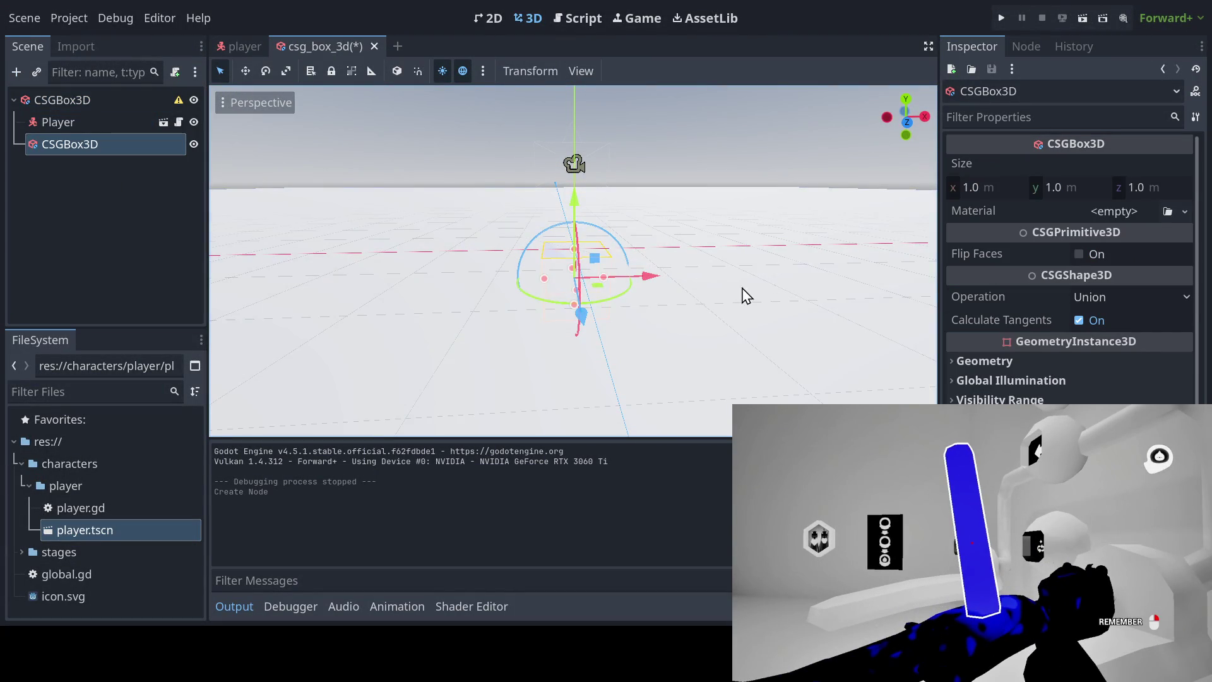
mouse_move(745, 295)
left_mouse_down()
mouse_move(617, 268)
mouse_move(747, 306)
mouse_move(841, 263)
mouse_move(846, 224)
mouse_move(825, 262)
mouse_move(739, 306)
mouse_move(542, 272)
mouse_move(593, 210)
mouse_move(614, 258)
mouse_move(712, 304)
left_mouse_up()
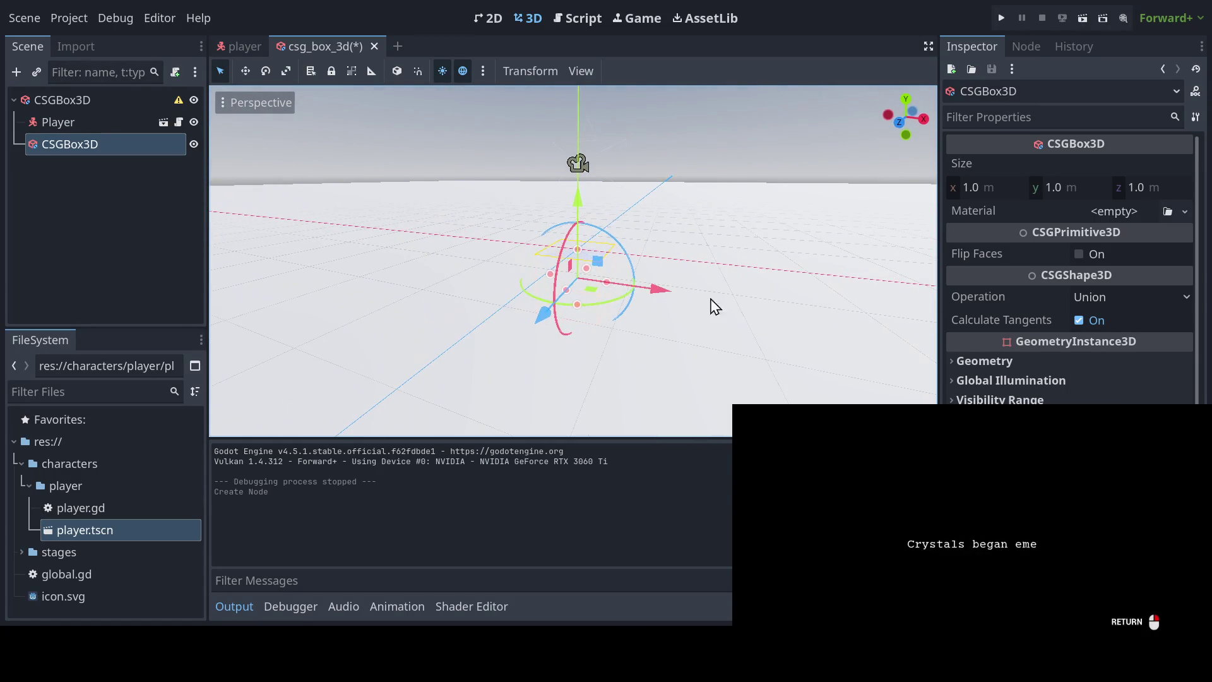
left_click(948, 365)
left_click(948, 365)
left_click(776, 309)
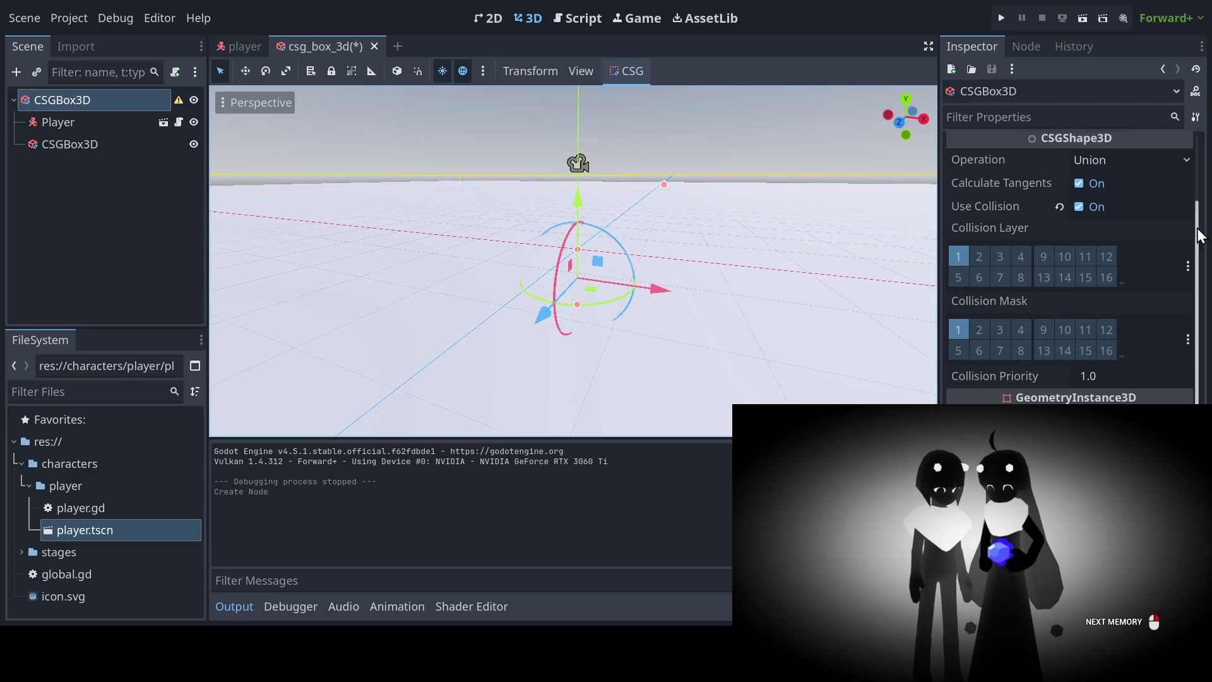
mouse_move(1200, 235)
left_mouse_down()
mouse_move(1207, 162)
mouse_move(1207, 288)
left_mouse_up()
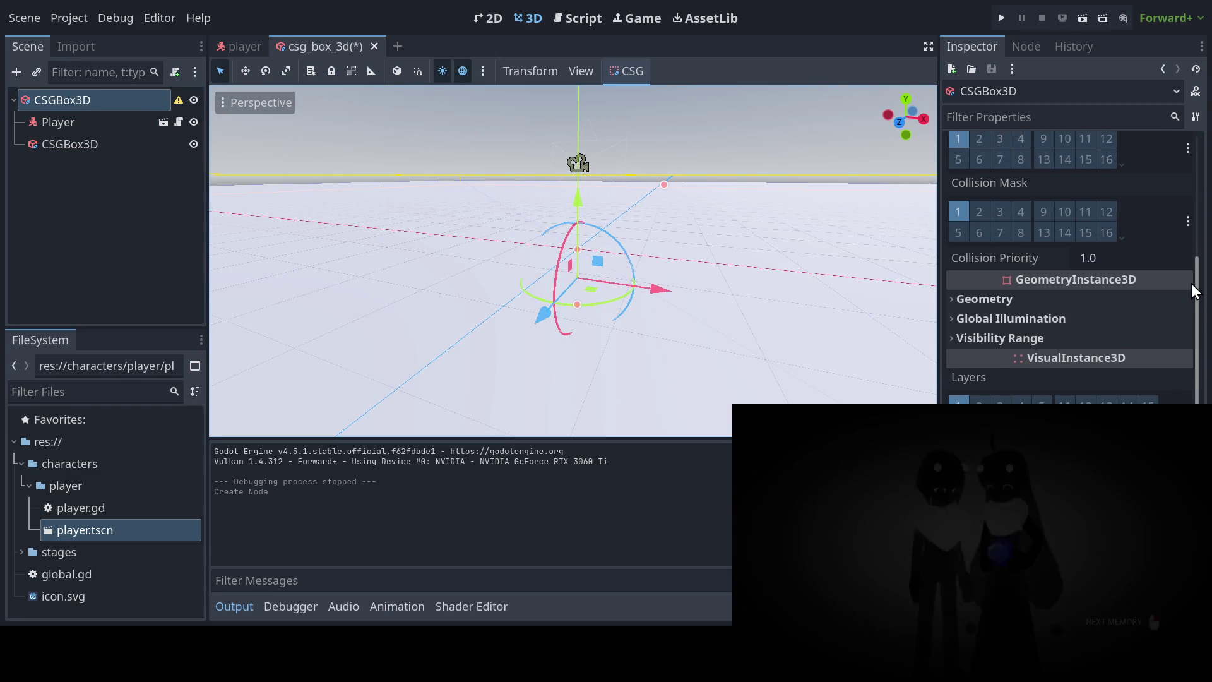
mouse_move(701, 243)
left_mouse_down()
mouse_move(673, 221)
mouse_move(726, 259)
mouse_move(671, 264)
left_mouse_up()
Step: Lift the small child cube above the floor along the Y axis
left_click_drag(580, 228, 587, 149)
key("ctrl+z")
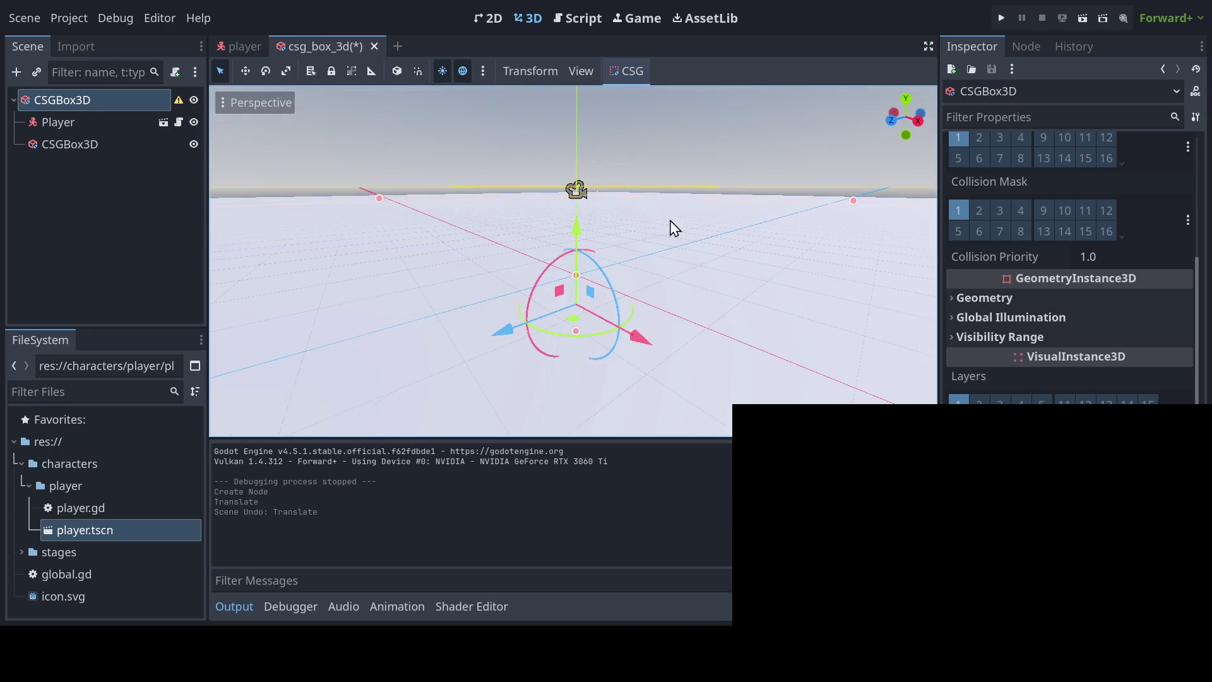
left_click(86, 146)
key("KP_1")
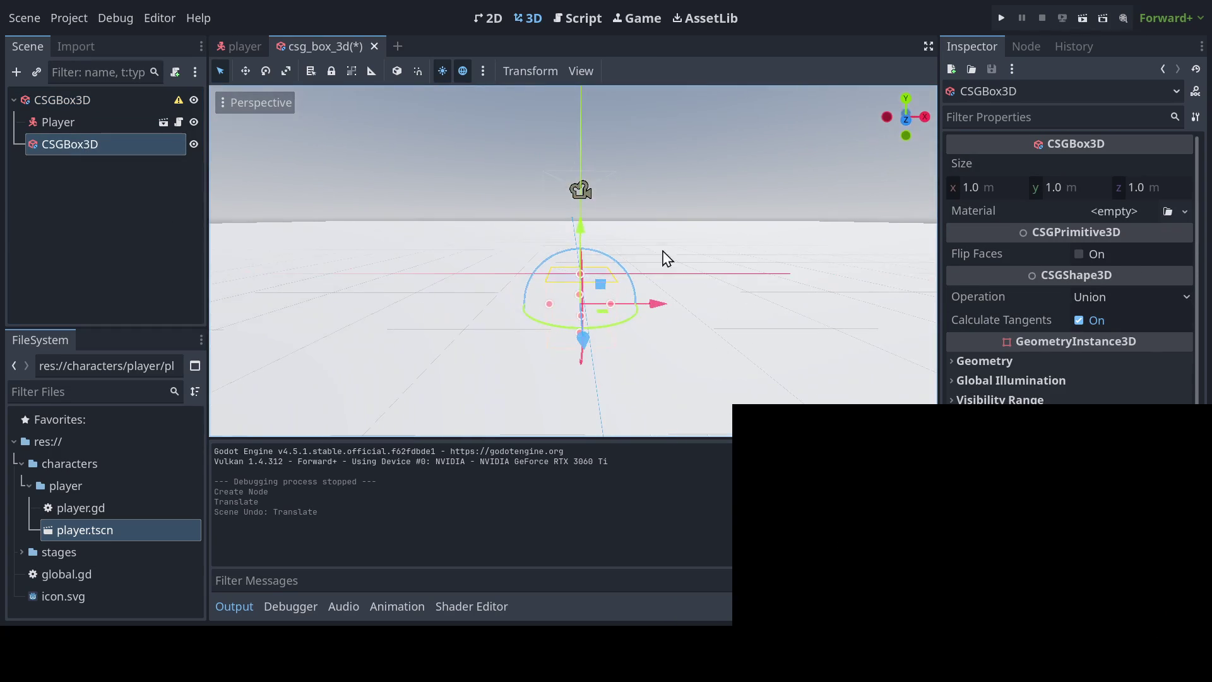
mouse_move(585, 232)
left_mouse_down()
mouse_move(585, 145)
mouse_move(862, 214)
mouse_move(653, 257)
mouse_move(846, 262)
mouse_move(562, 252)
mouse_move(565, 215)
mouse_move(717, 268)
mouse_move(736, 262)
mouse_move(717, 136)
mouse_move(717, 149)
left_mouse_up()
mouse_move(695, 189)
left_mouse_down()
mouse_move(565, 292)
mouse_move(617, 249)
mouse_move(600, 246)
left_mouse_up()
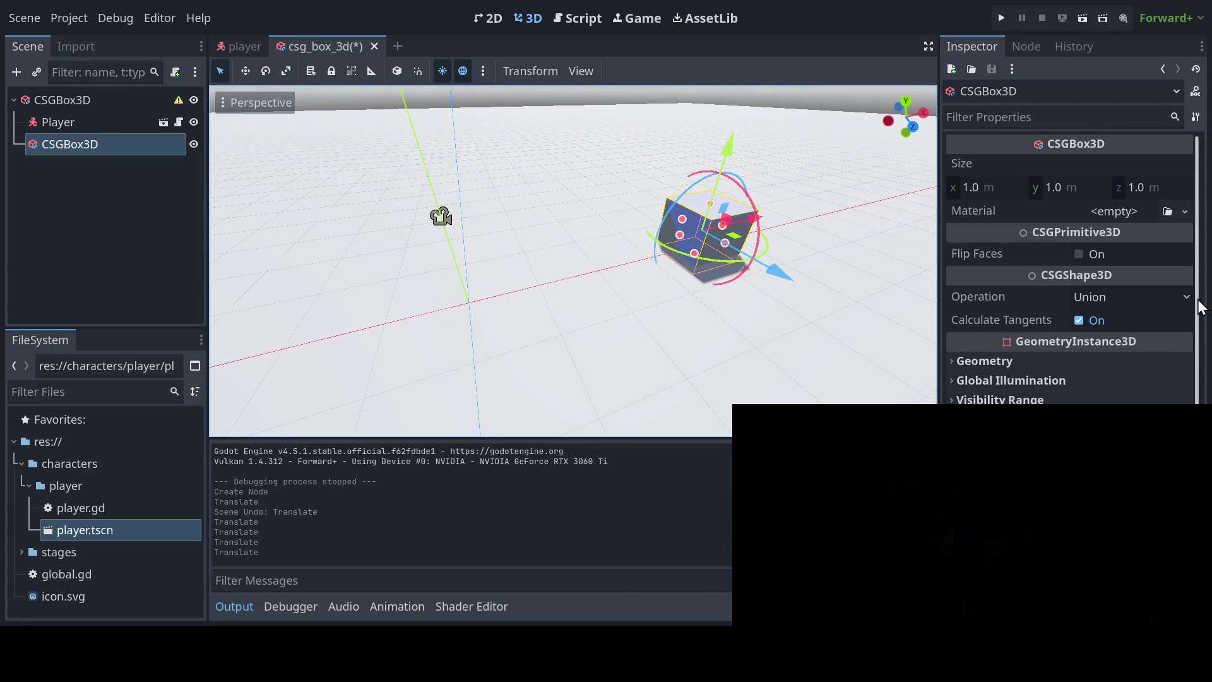
scroll(1187, 379, "down", 5)
scroll(1206, 311, "up", 1)
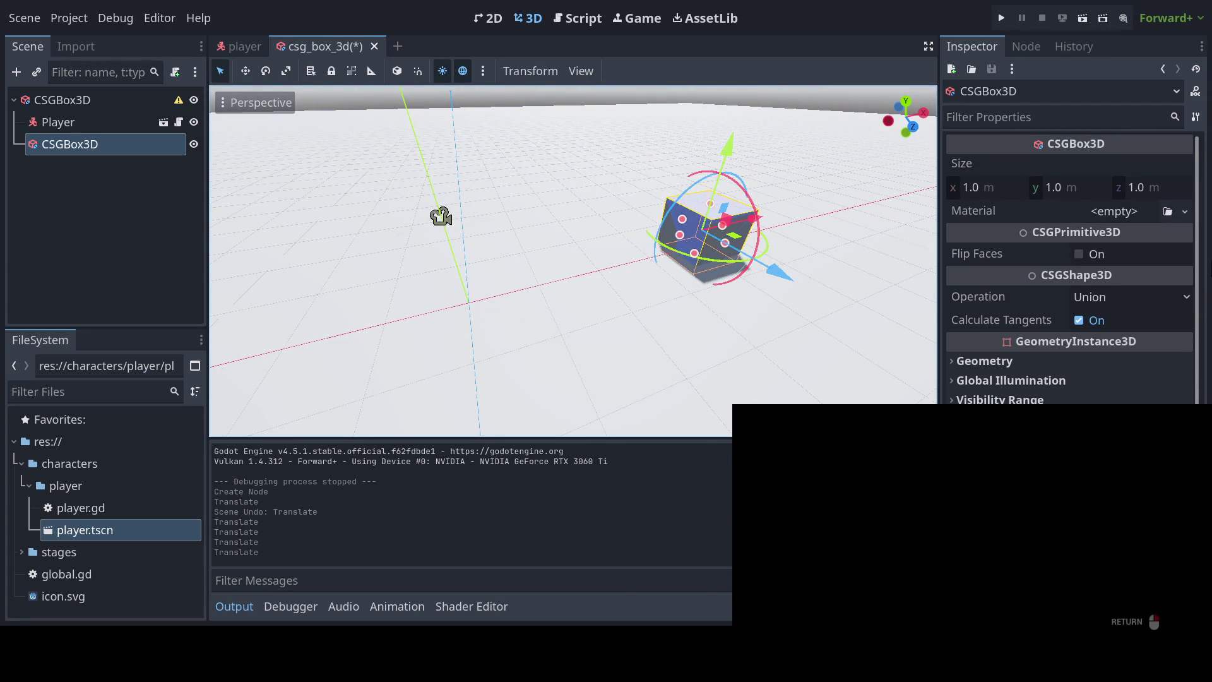
left_click_drag(666, 319, 784, 311)
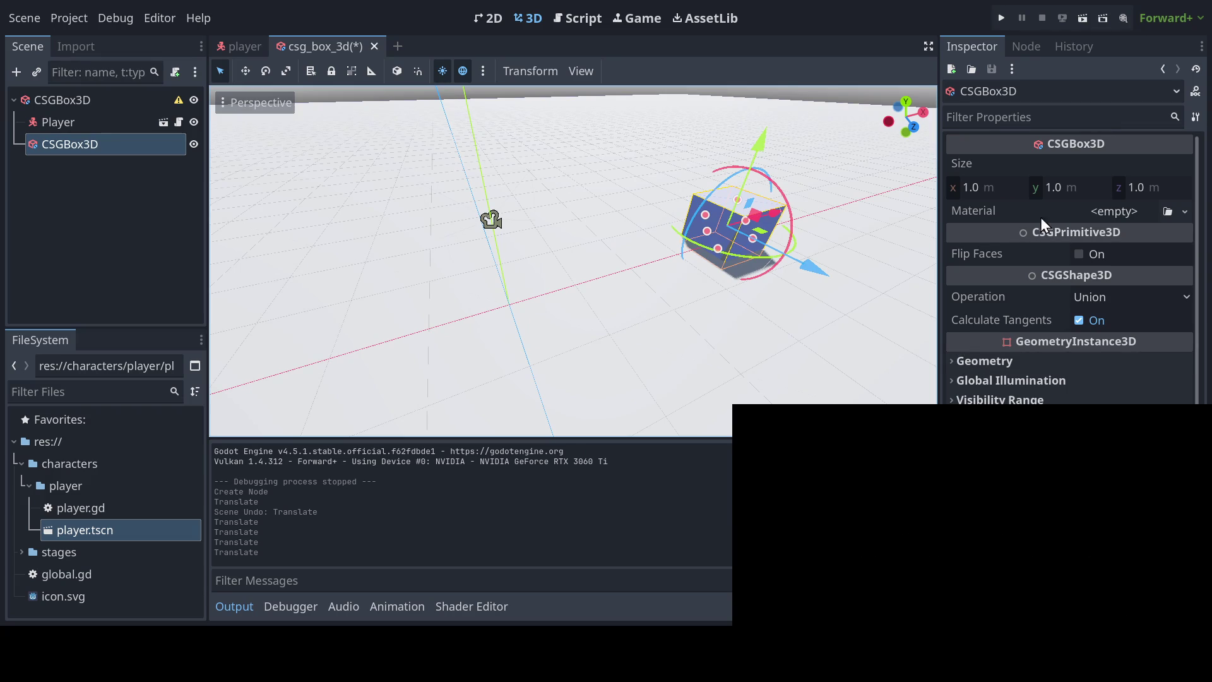
Step: Give the small cube a new StandardMaterial3D with a red albedo colour
left_click(1119, 209)
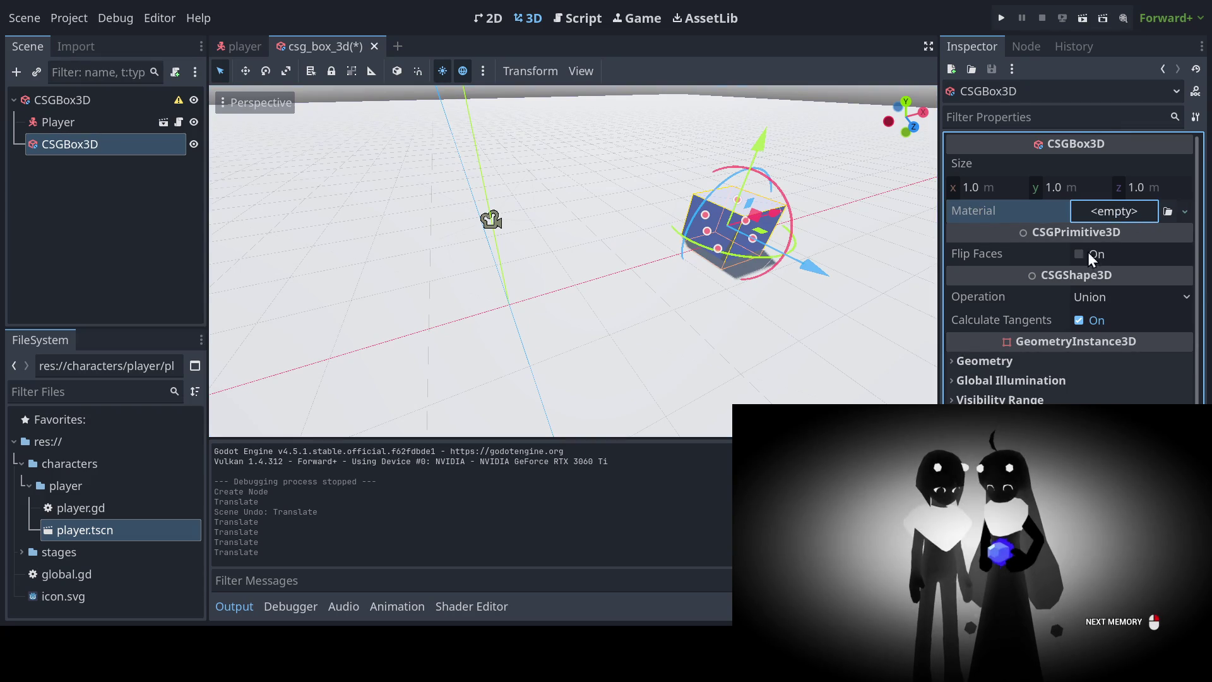
left_click(1127, 222)
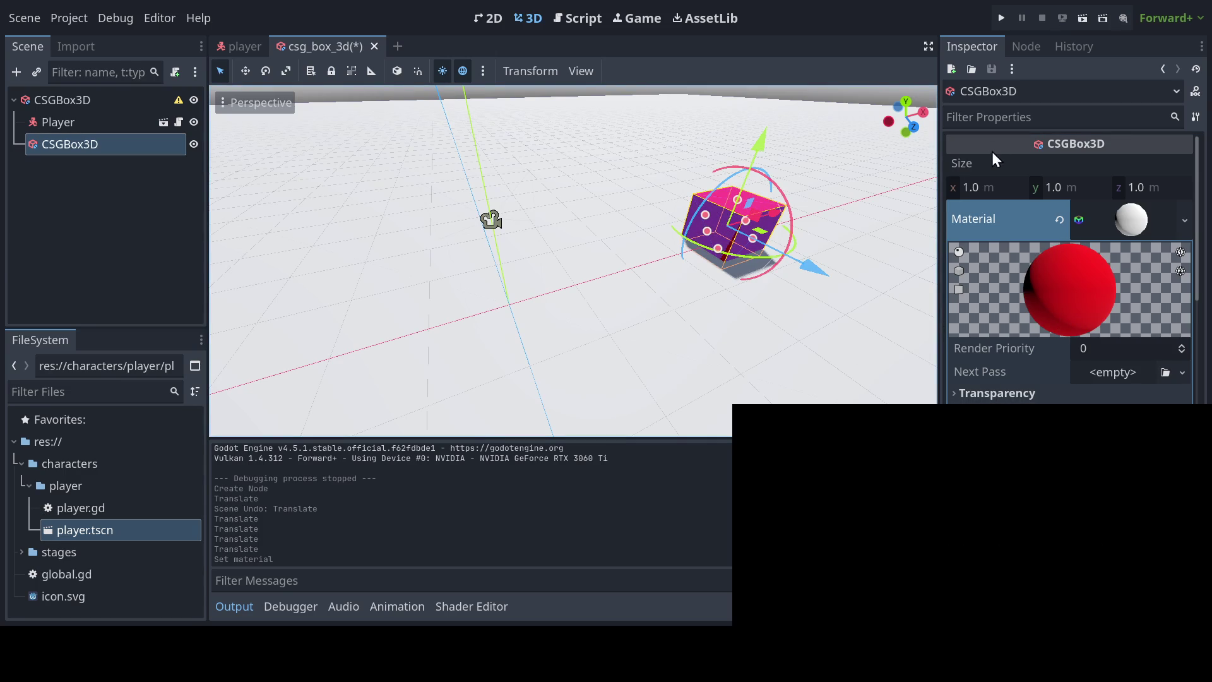
mouse_move(684, 303)
left_mouse_down()
mouse_move(577, 360)
mouse_move(693, 290)
left_mouse_up()
scroll(639, 290, "down", 10)
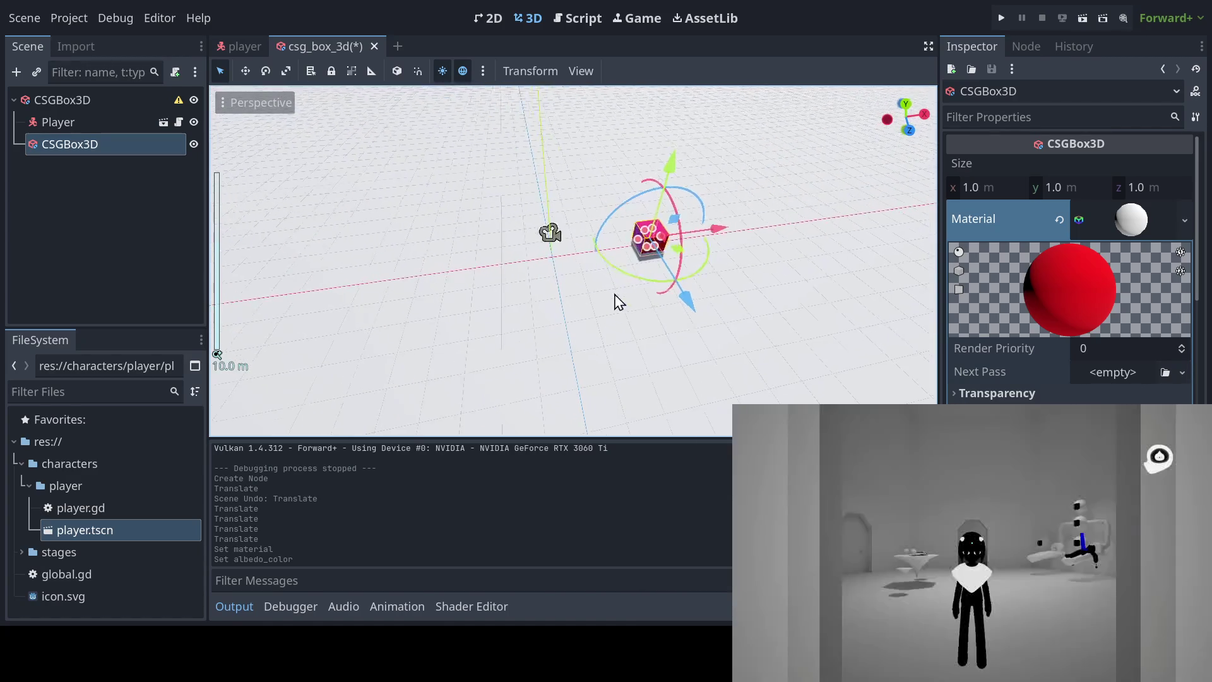
mouse_move(630, 303)
left_mouse_down()
mouse_move(617, 290)
mouse_move(631, 294)
left_mouse_up()
Step: Duplicate the red cube and move the copy along X
key("ctrl+d")
key("g")
key("x")
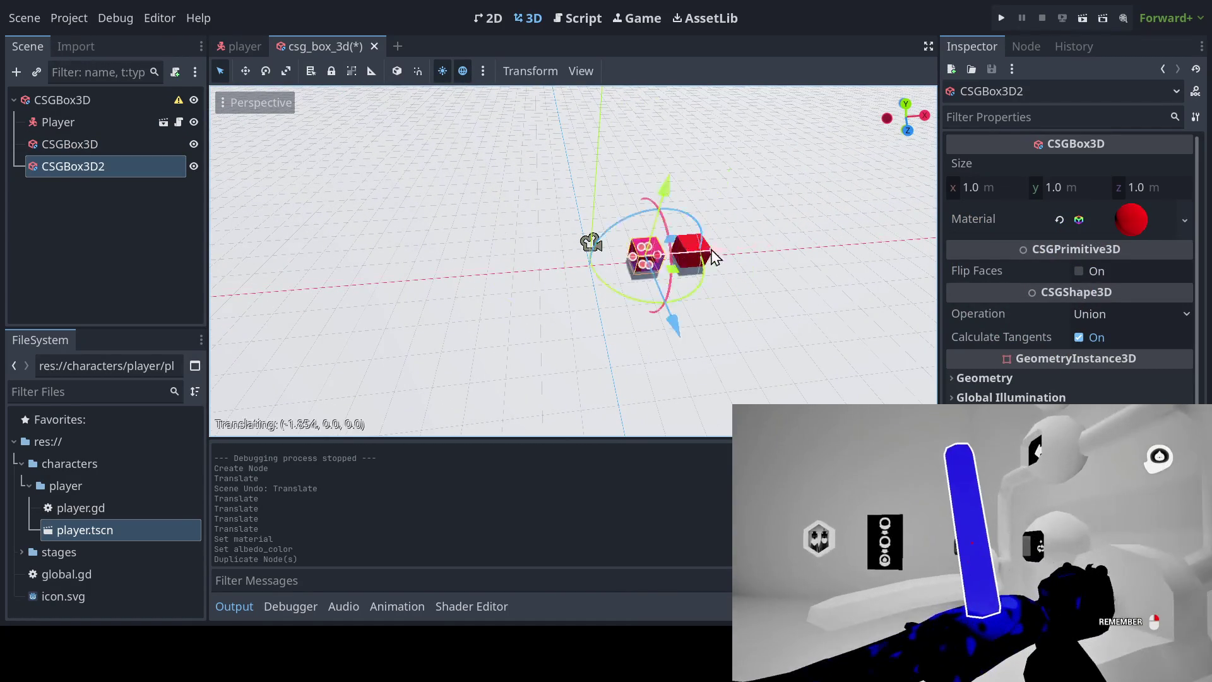
left_click(574, 271)
mouse_move(573, 272)
left_mouse_down()
mouse_move(717, 292)
mouse_move(655, 276)
mouse_move(696, 325)
mouse_move(709, 292)
mouse_move(665, 268)
mouse_move(698, 275)
mouse_move(606, 329)
mouse_move(581, 298)
mouse_move(446, 251)
mouse_move(514, 292)
mouse_move(513, 211)
mouse_move(531, 202)
mouse_move(500, 224)
left_mouse_up()
Step: Make two more red cube copies, spread them across the floor, and save the scene
key("ctrl+d")
key("g")
right_click(682, 227)
key("g")
key("Return")
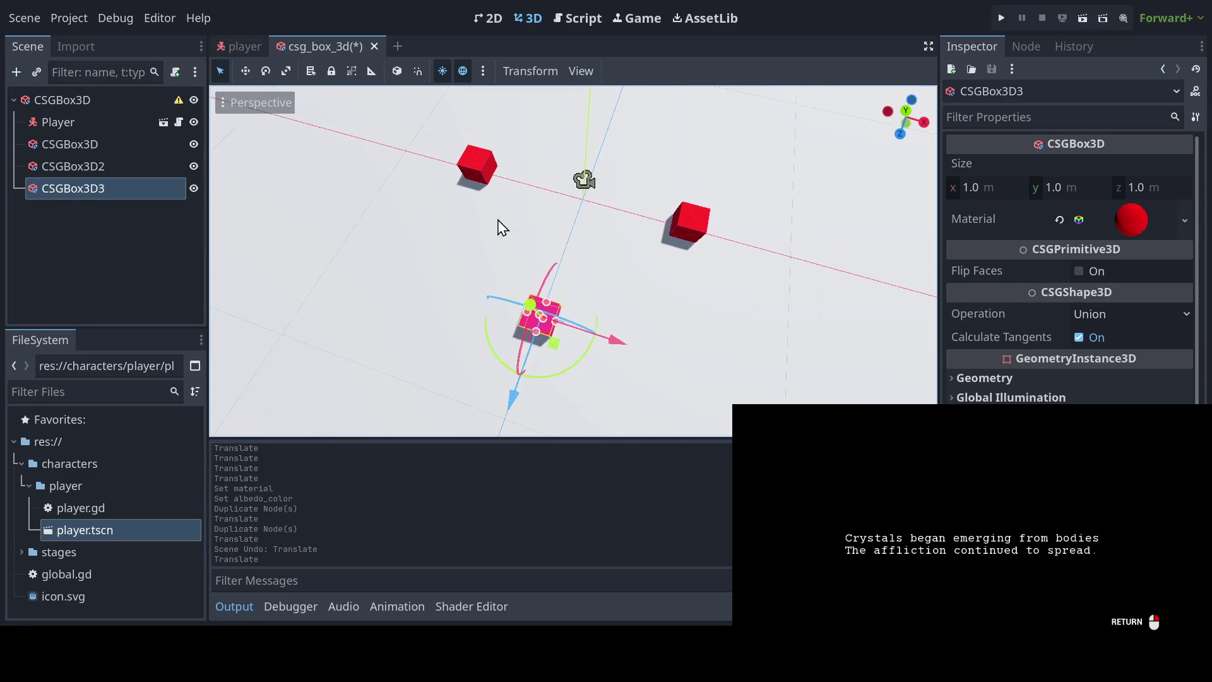
key("ctrl+d")
key("g")
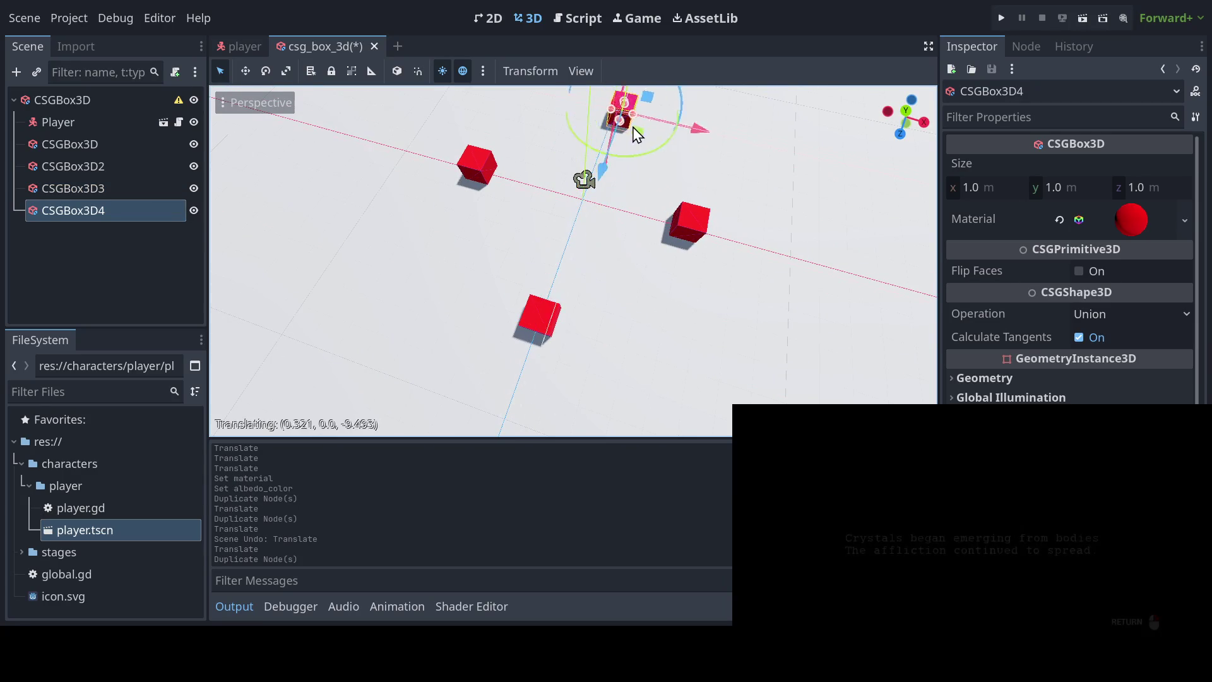
left_click(633, 117)
mouse_move(633, 118)
left_mouse_down()
mouse_move(582, 265)
mouse_move(568, 217)
mouse_move(493, 125)
mouse_move(533, 99)
mouse_move(721, 109)
mouse_move(711, 162)
mouse_move(578, 231)
mouse_move(670, 271)
mouse_move(619, 192)
left_mouse_up()
key("ctrl+s")
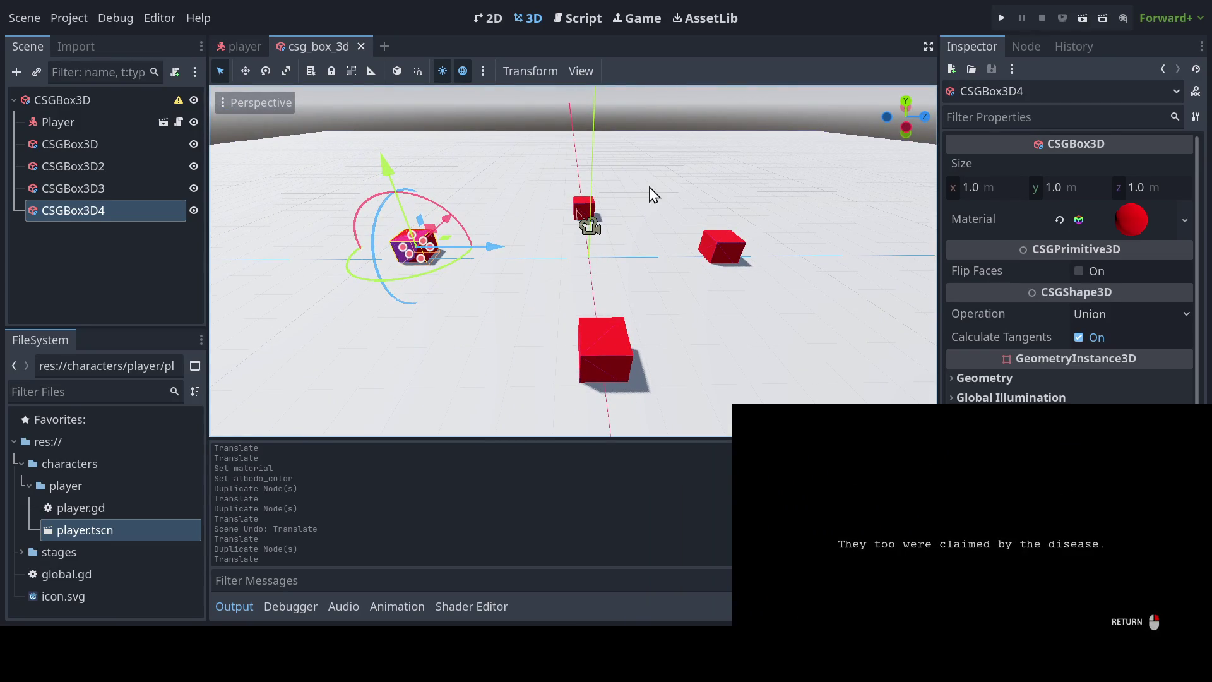
Step: Add the preview sun and preview environment to the scene as real nodes
left_click(481, 70)
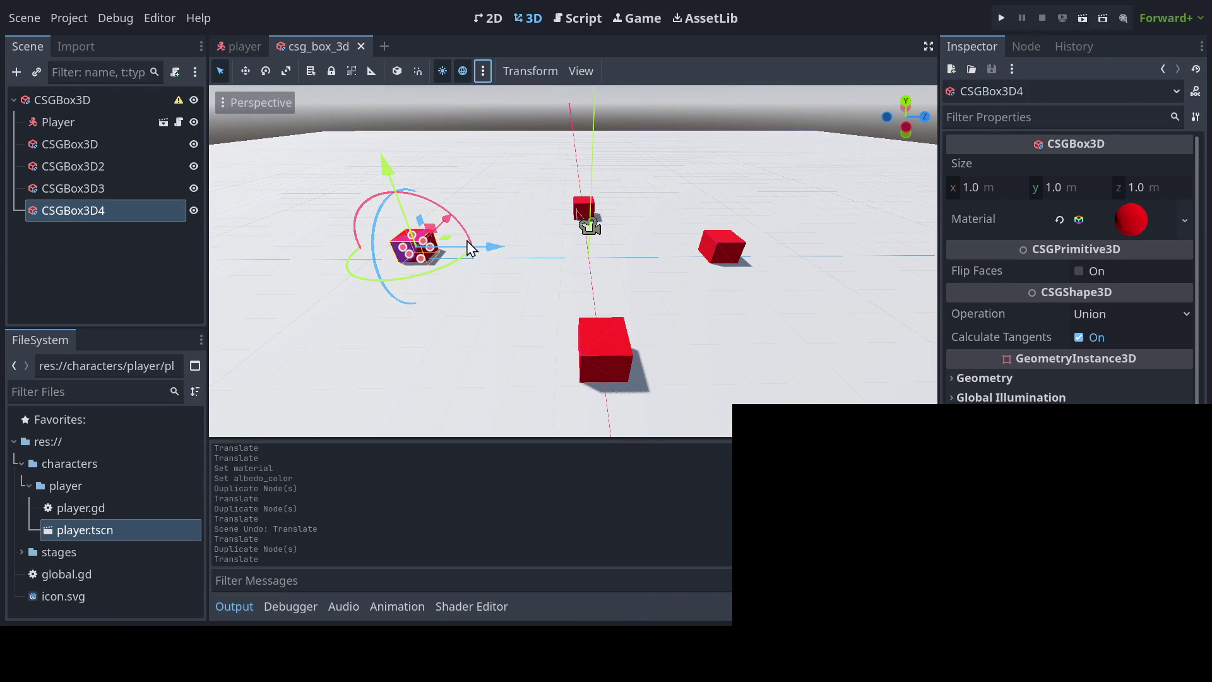
left_click(435, 421)
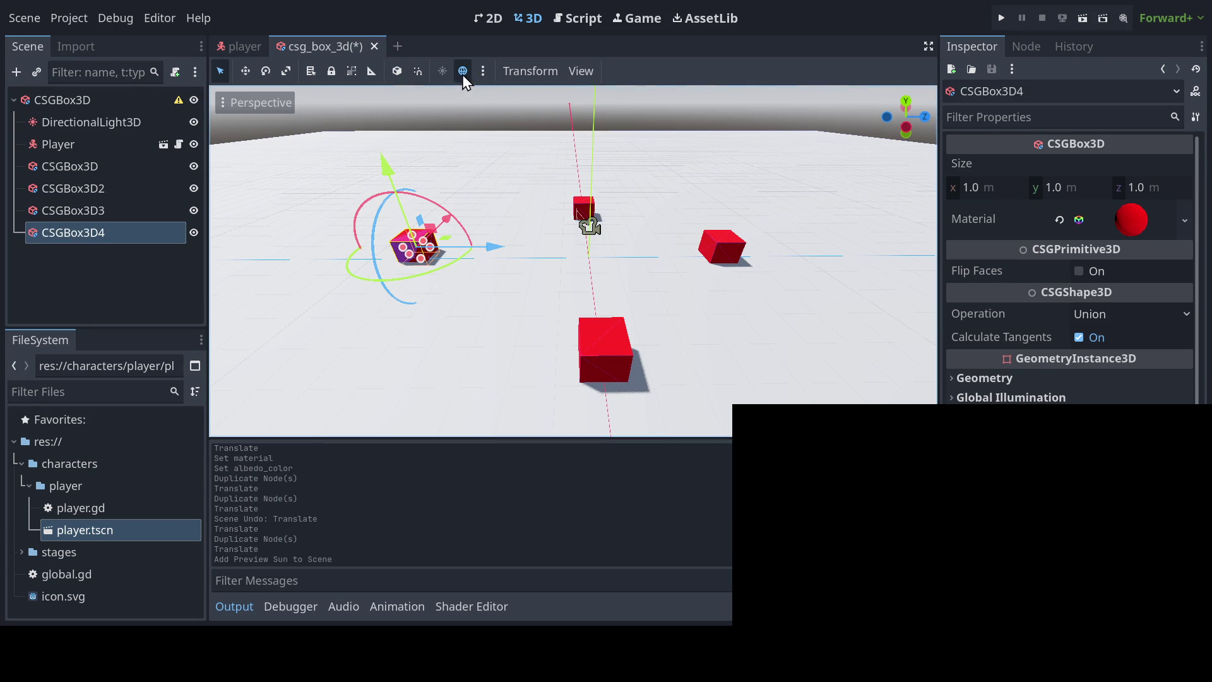
left_click(555, 423)
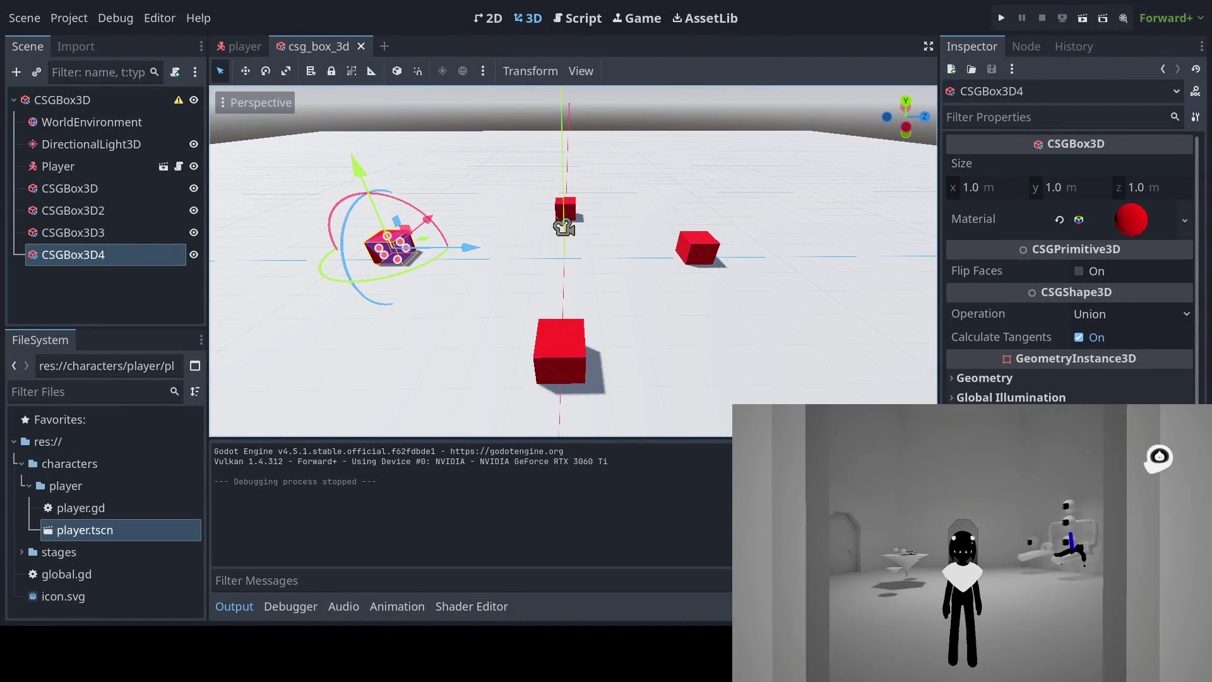
Step: Select the root floor node, then switch to the player scene tab
mouse_move(642, 281)
left_mouse_down()
mouse_move(600, 284)
mouse_move(676, 297)
mouse_move(601, 184)
left_mouse_up()
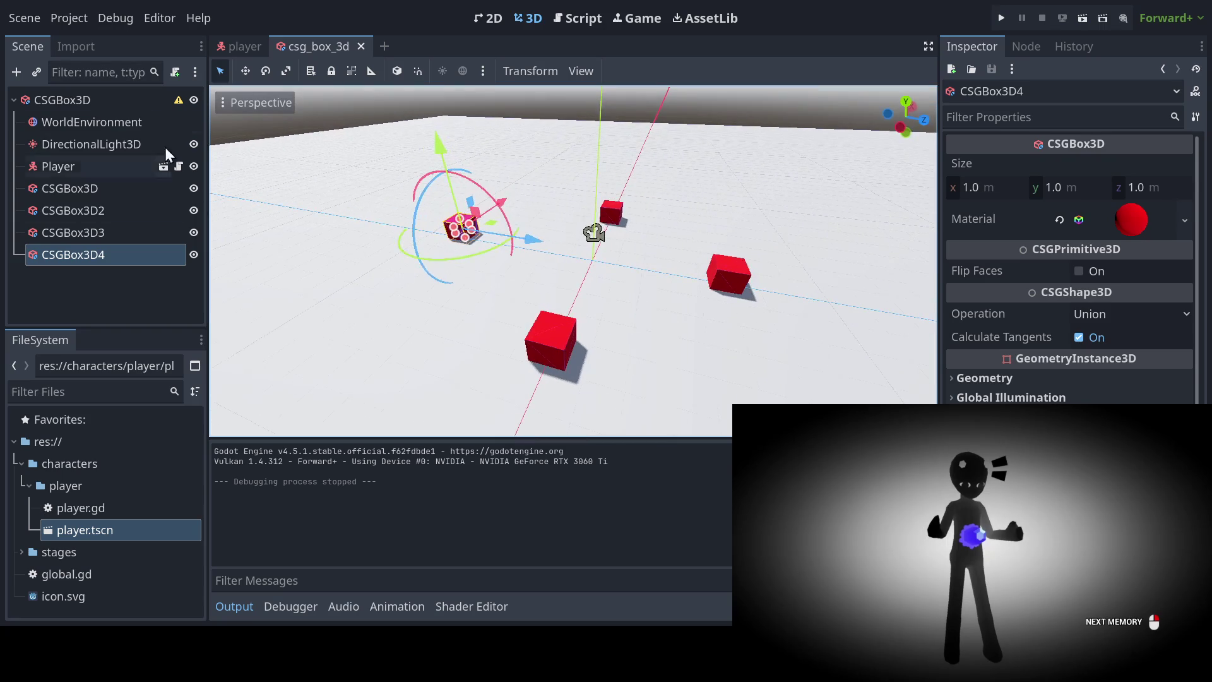
left_click(142, 100)
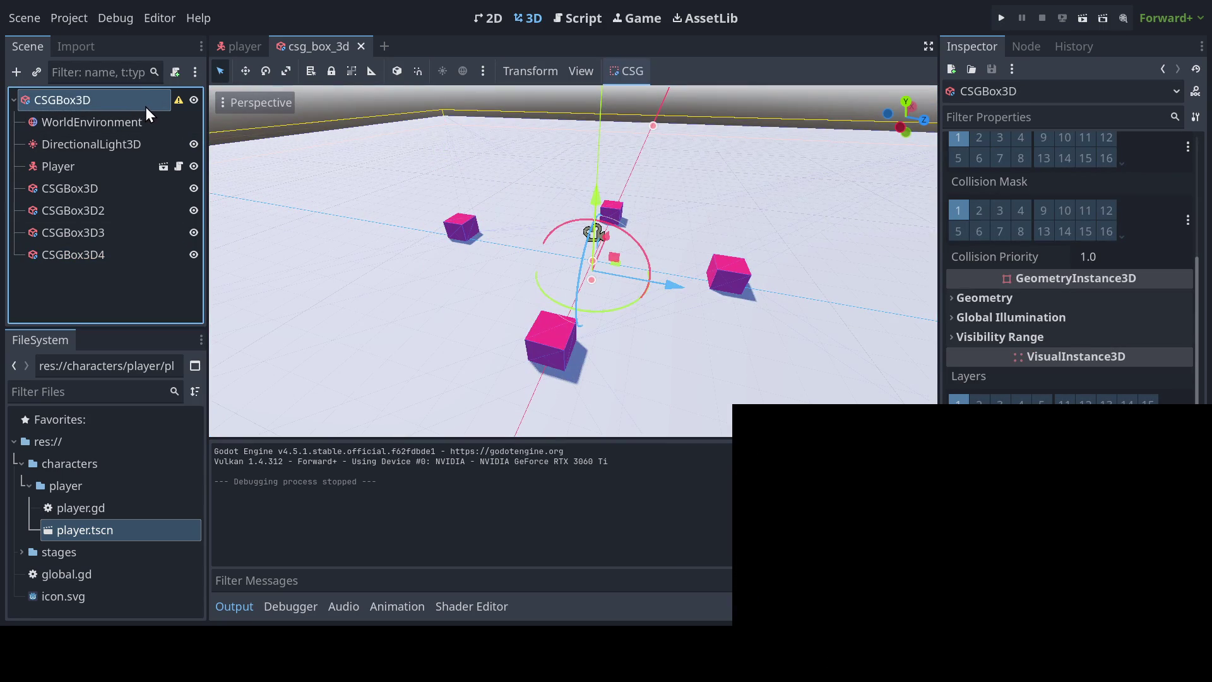
mouse_move(240, 124)
left_mouse_down()
mouse_move(482, 189)
mouse_move(572, 156)
mouse_move(535, 190)
mouse_move(446, 187)
left_mouse_up()
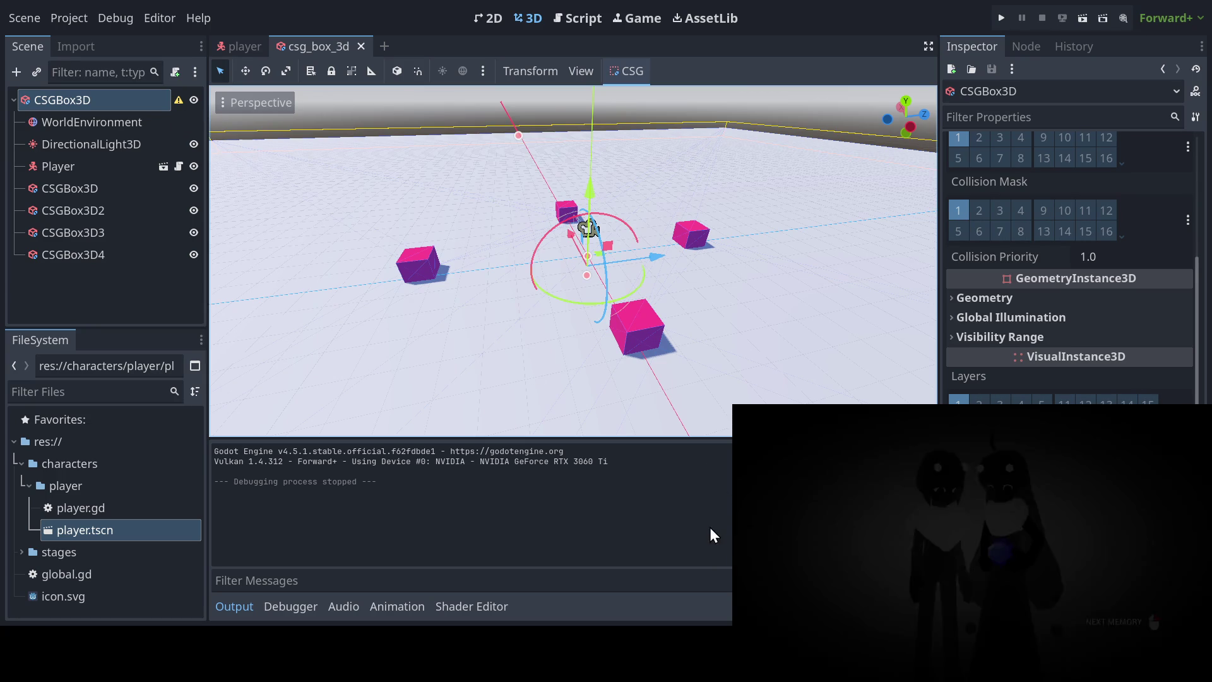
mouse_move(657, 256)
left_mouse_down()
mouse_move(637, 183)
mouse_move(747, 211)
mouse_move(784, 206)
mouse_move(492, 254)
mouse_move(387, 249)
left_mouse_up()
left_click(242, 46)
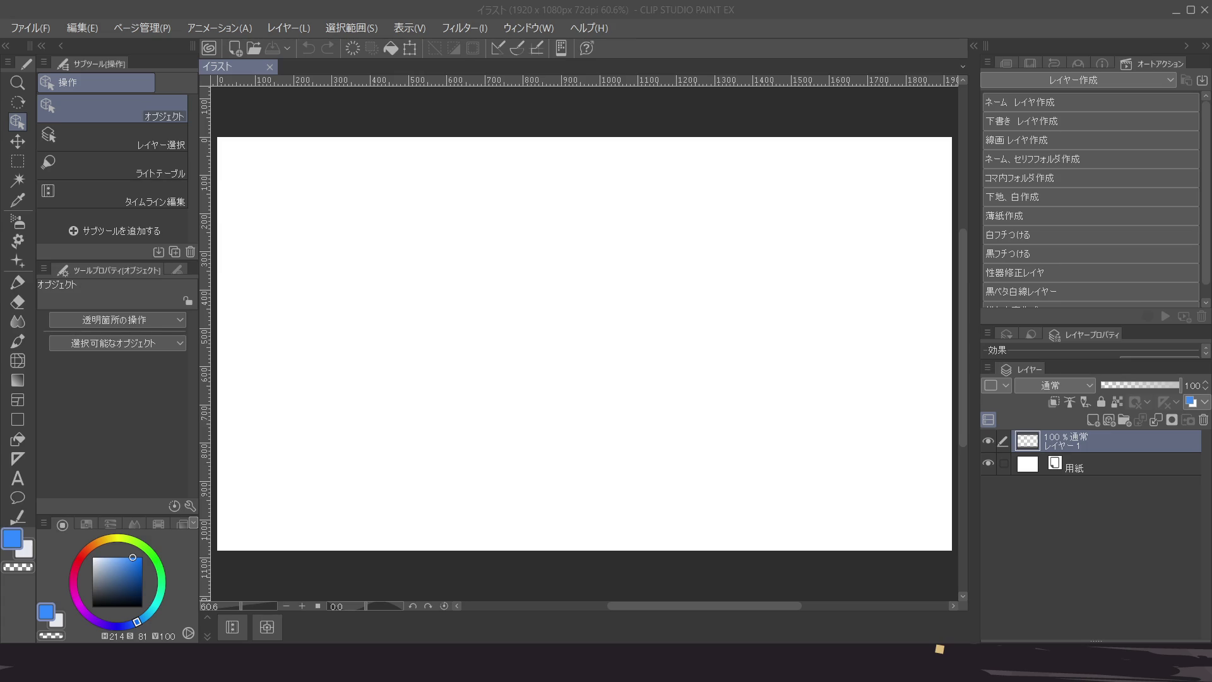
Step: Zoom and scroll the イラスト canvas view to frame it
scroll(547, 338, "down", 1)
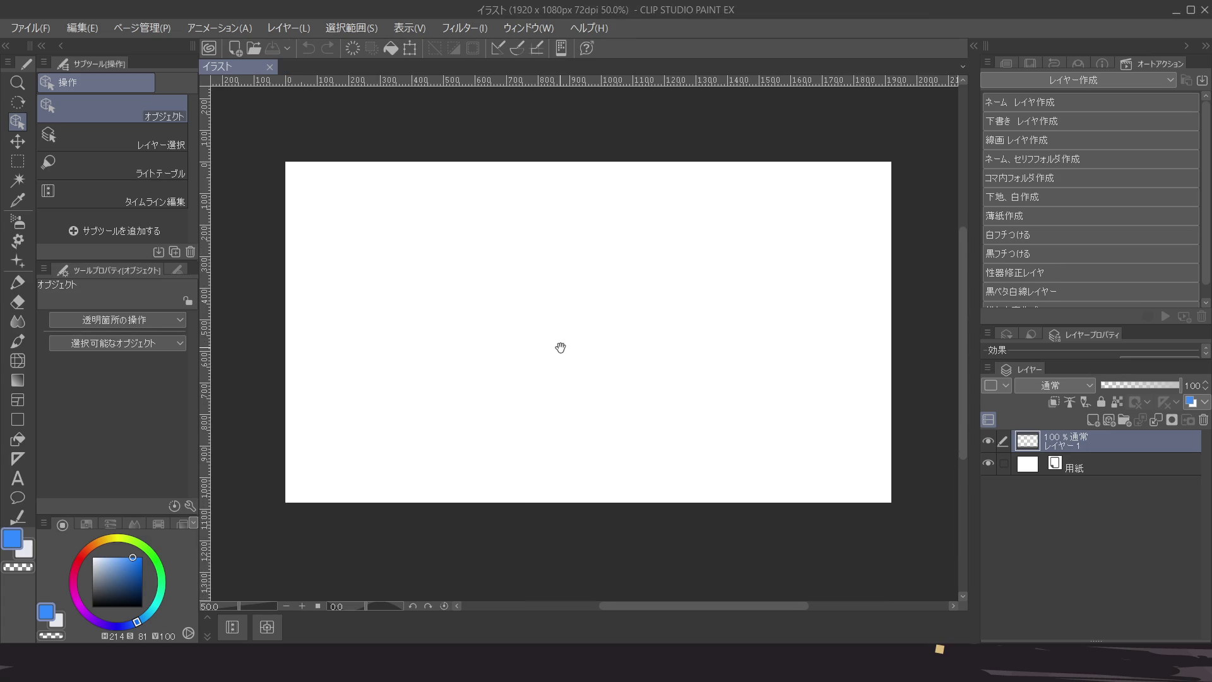
scroll(556, 346, "left", 2)
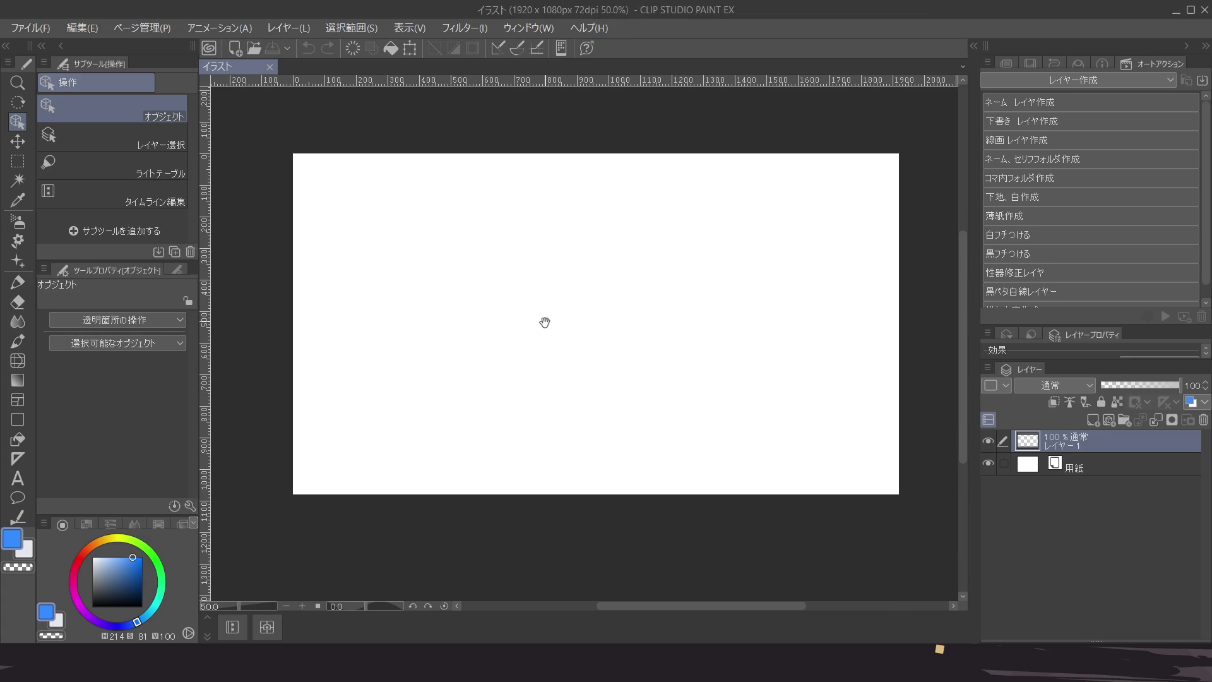
scroll(534, 339, "down", 1)
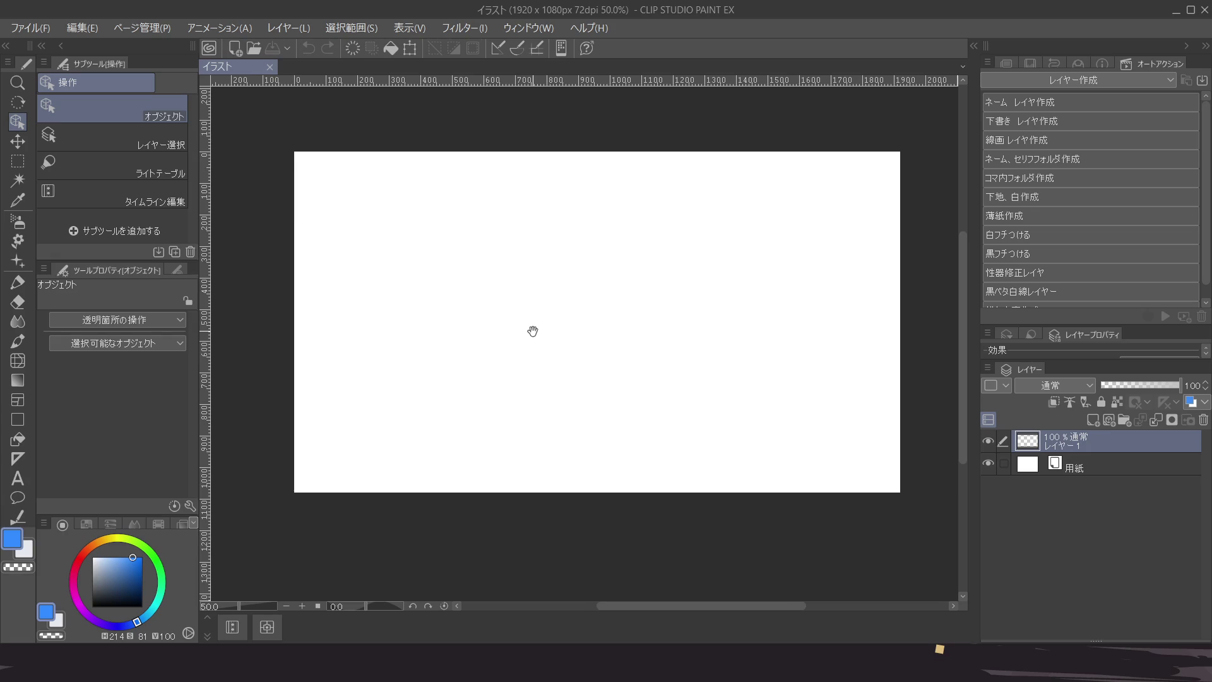
scroll(532, 333, "down", 2)
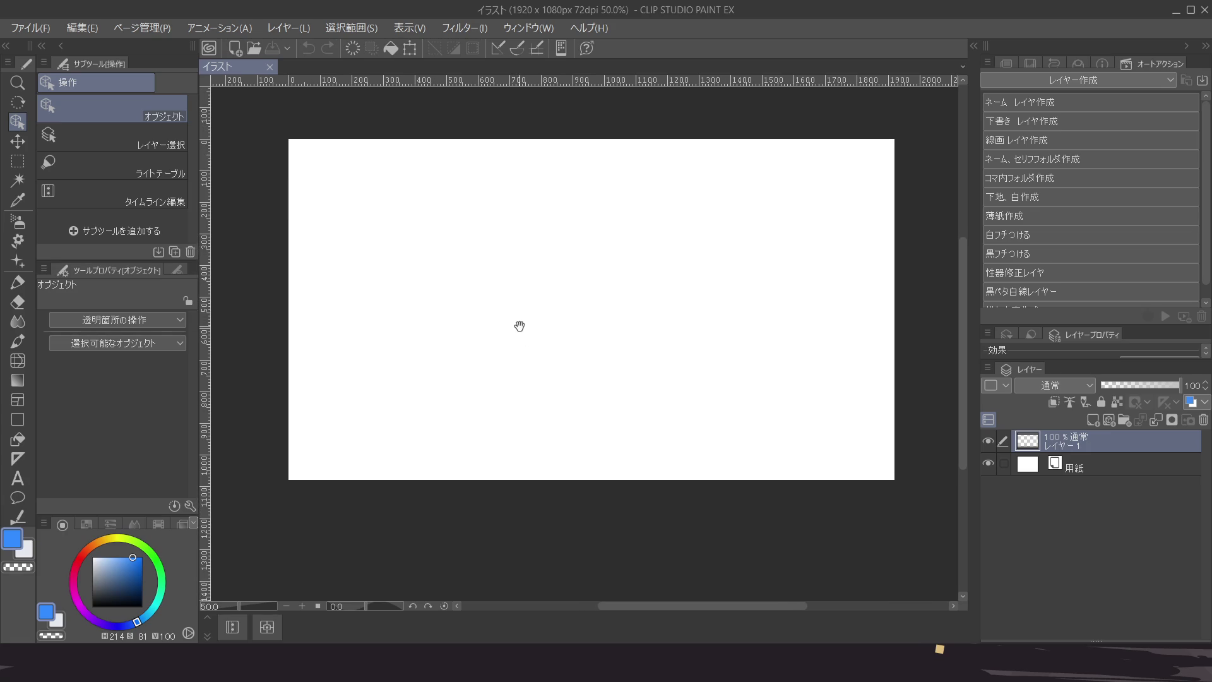
scroll(521, 322, "down", 1)
scroll(522, 322, "up", 1)
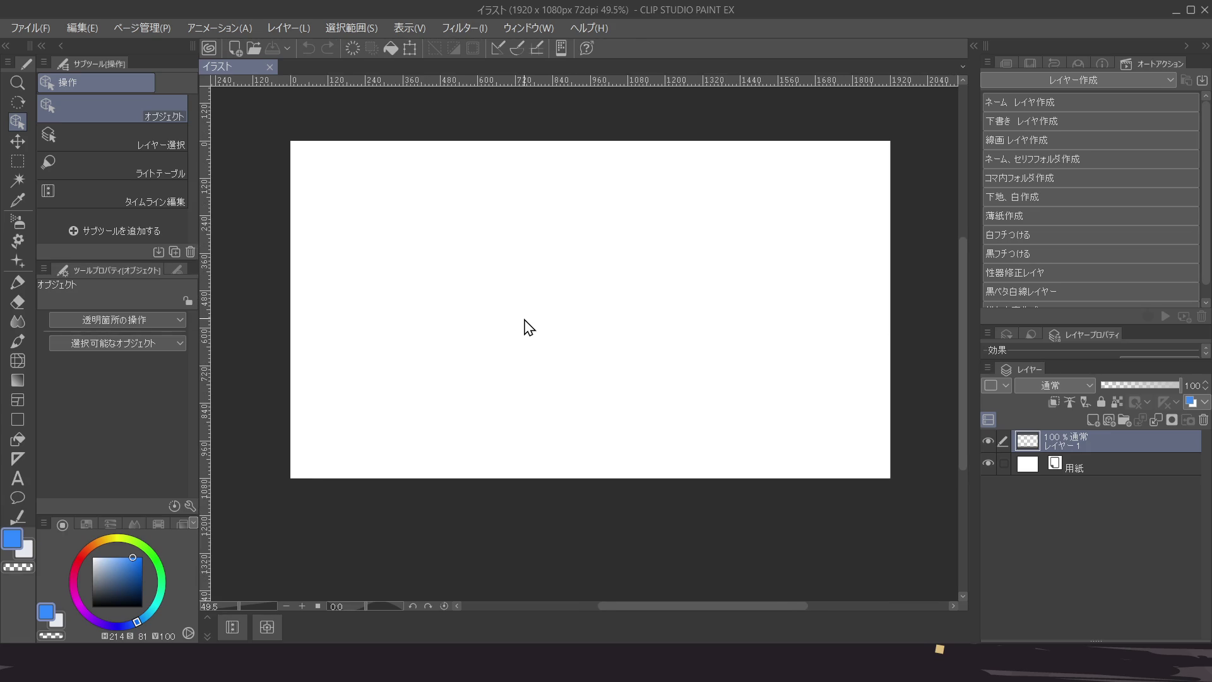
scroll(524, 321, "down", 1)
scroll(528, 327, "up", 1)
scroll(528, 327, "down", 1)
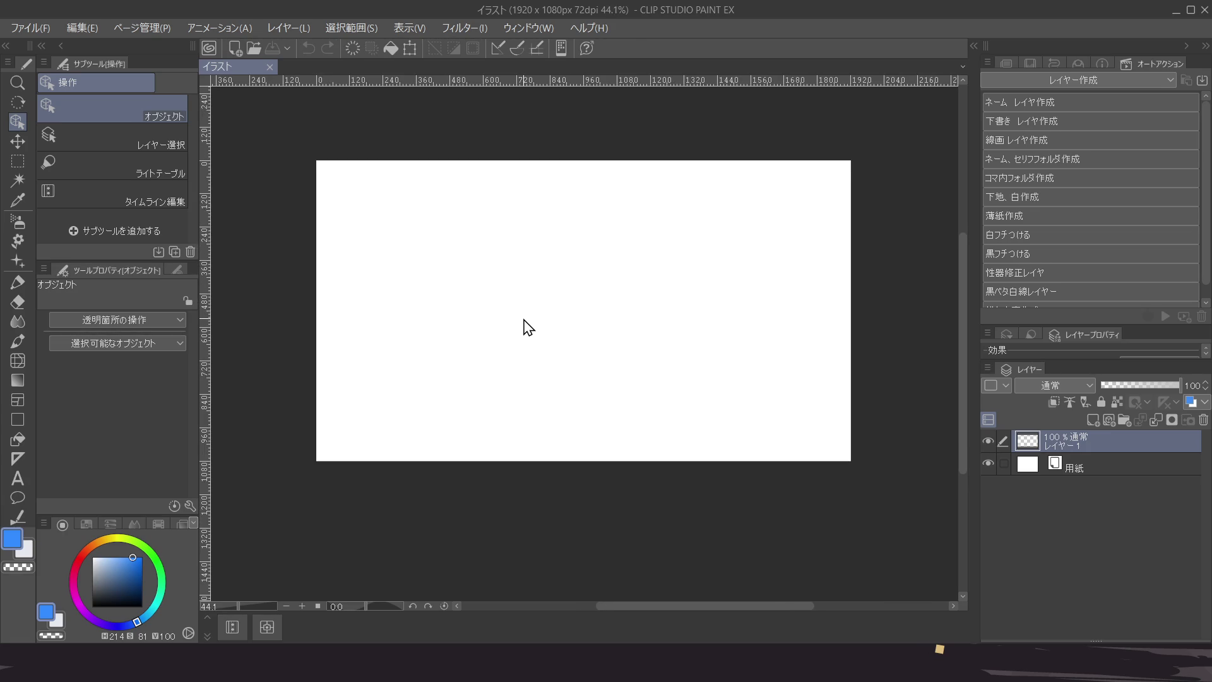
scroll(527, 327, "up", 1)
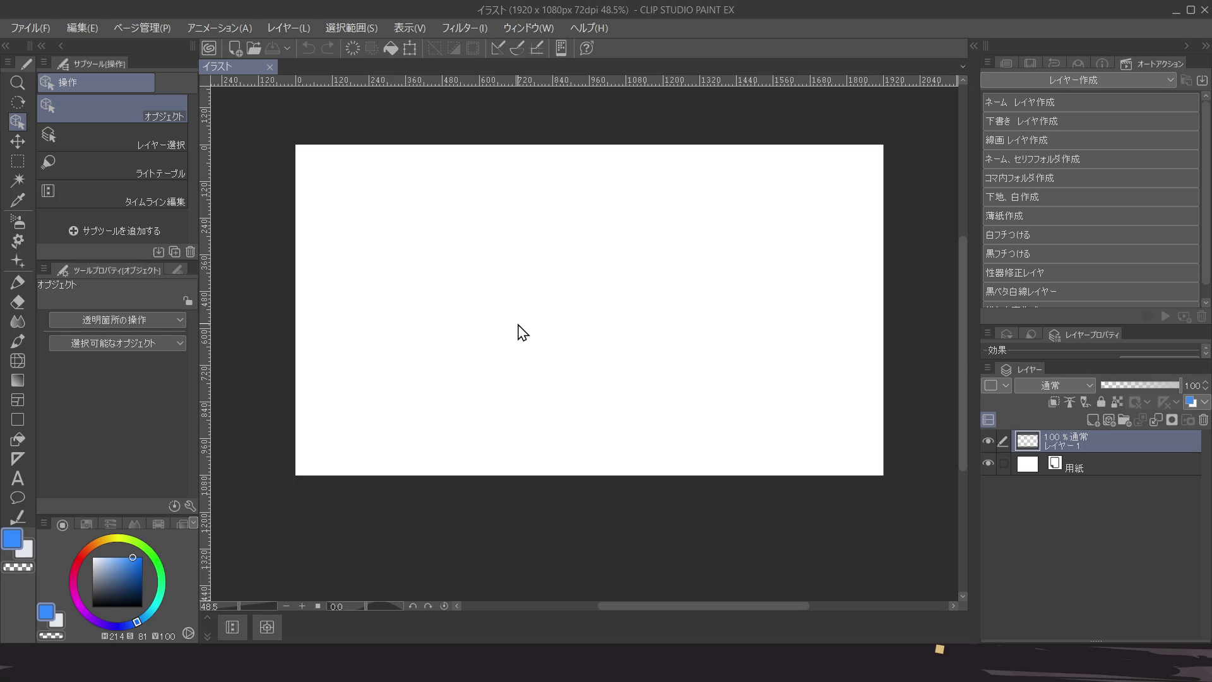
Step: Recentre the canvas and hide the Paper layer to reveal transparency
mouse_move(539, 337)
left_mouse_down()
mouse_move(543, 327)
mouse_move(547, 344)
mouse_move(533, 335)
mouse_move(548, 343)
left_mouse_up()
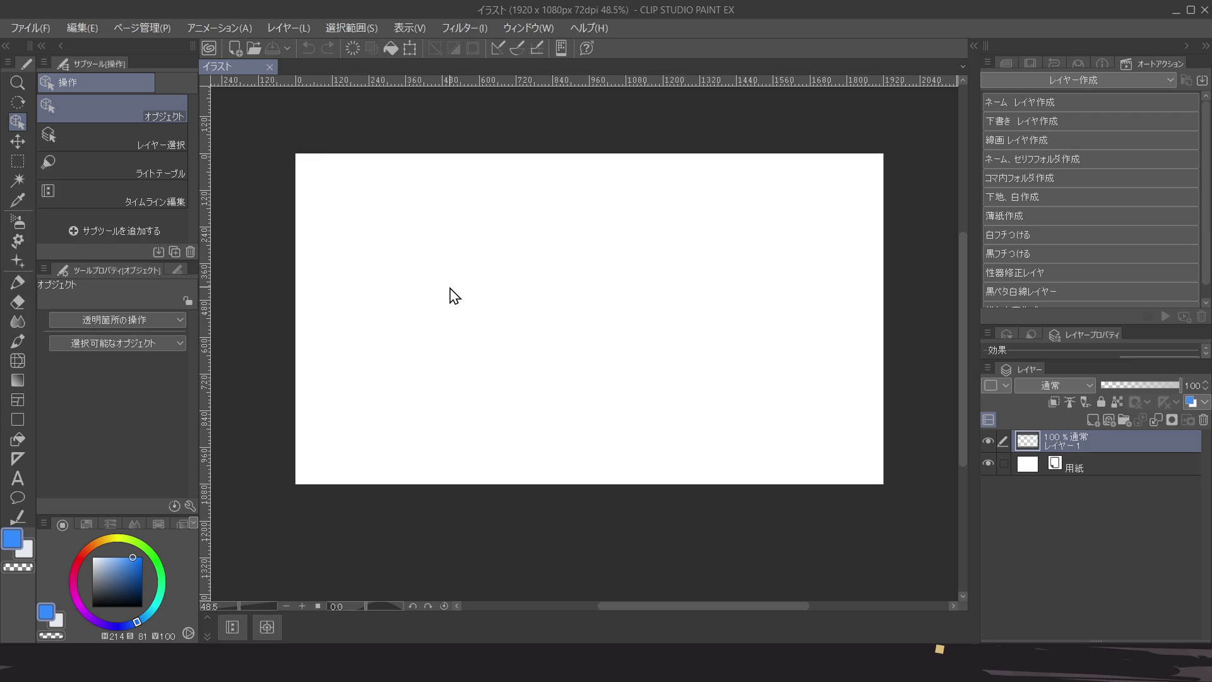
left_click_drag(522, 334, 515, 360)
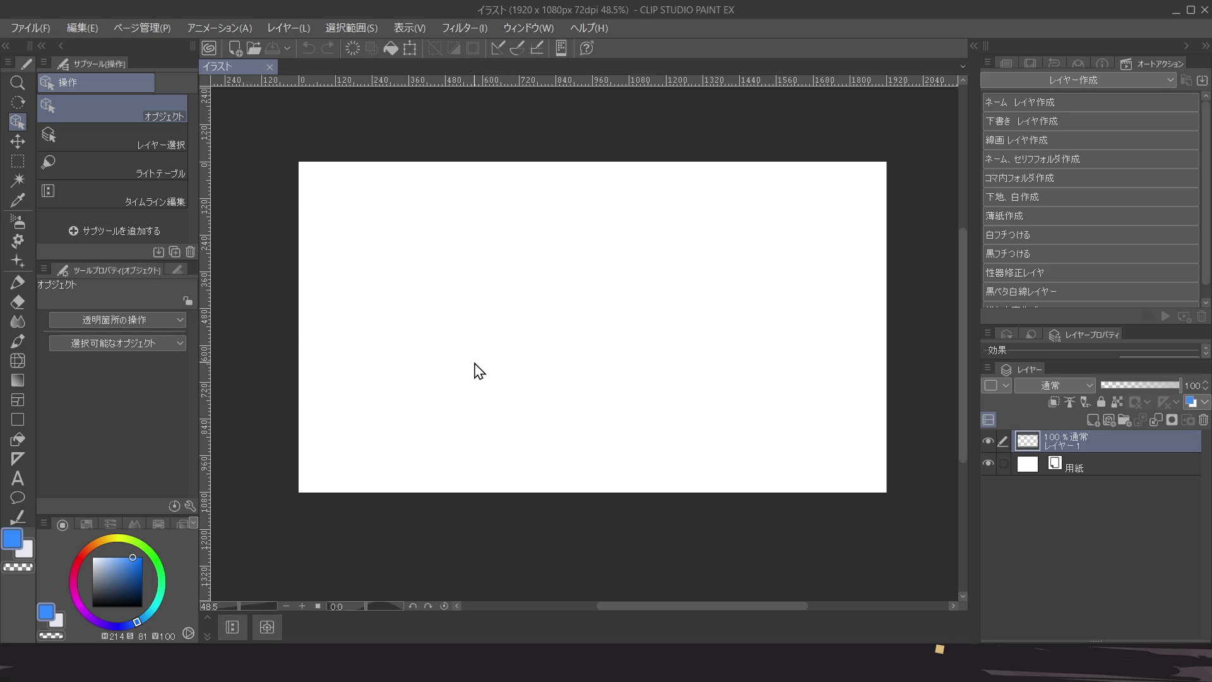
mouse_move(572, 333)
left_mouse_down()
mouse_move(550, 303)
mouse_move(565, 304)
mouse_move(540, 304)
mouse_move(549, 287)
mouse_move(551, 298)
left_mouse_up()
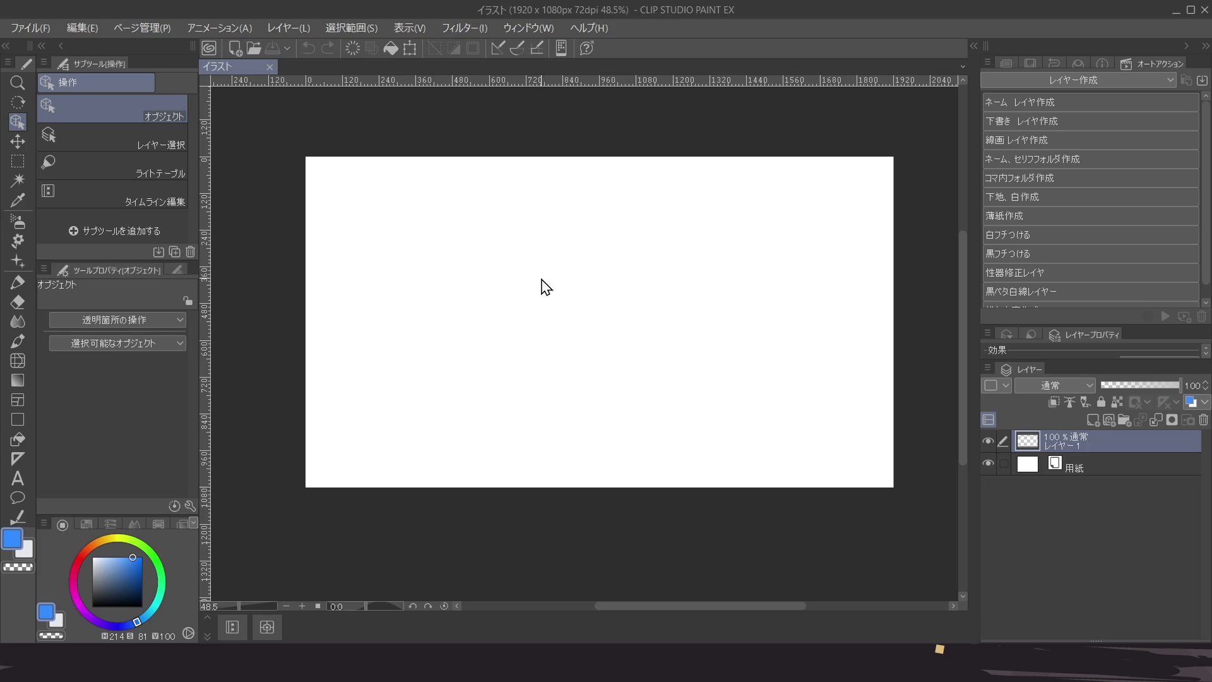
mouse_move(547, 287)
left_mouse_down()
mouse_move(526, 305)
mouse_move(533, 297)
mouse_move(511, 295)
left_mouse_up()
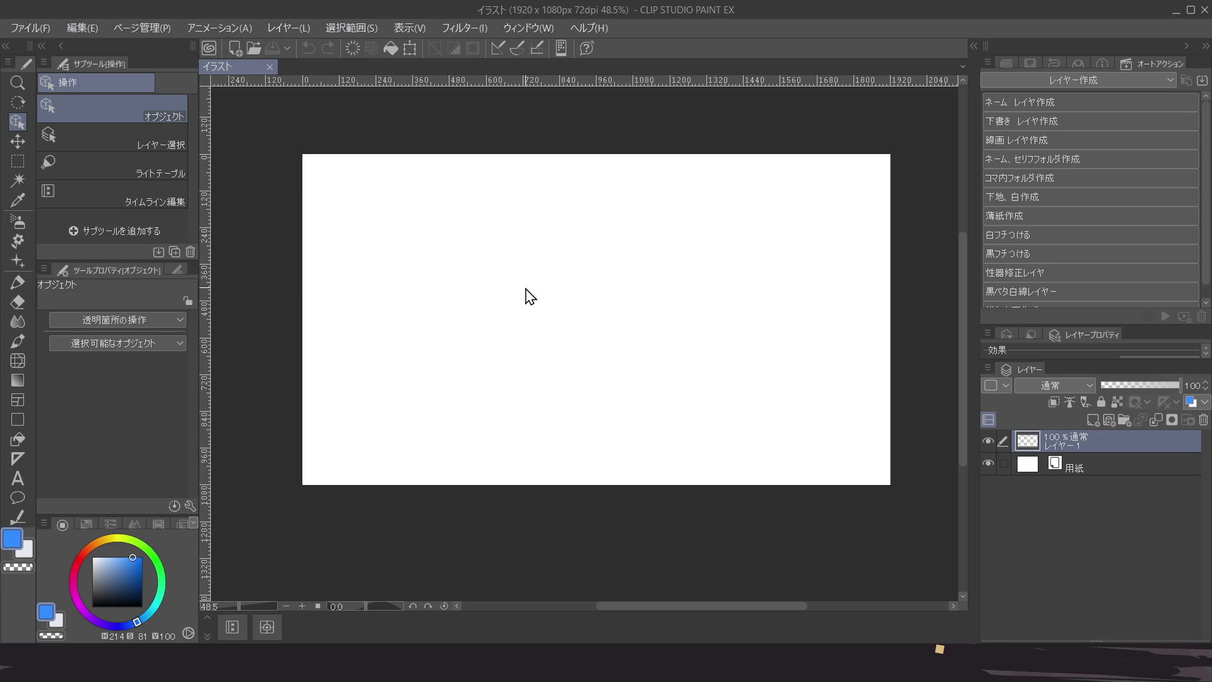
left_click_drag(525, 290, 514, 265)
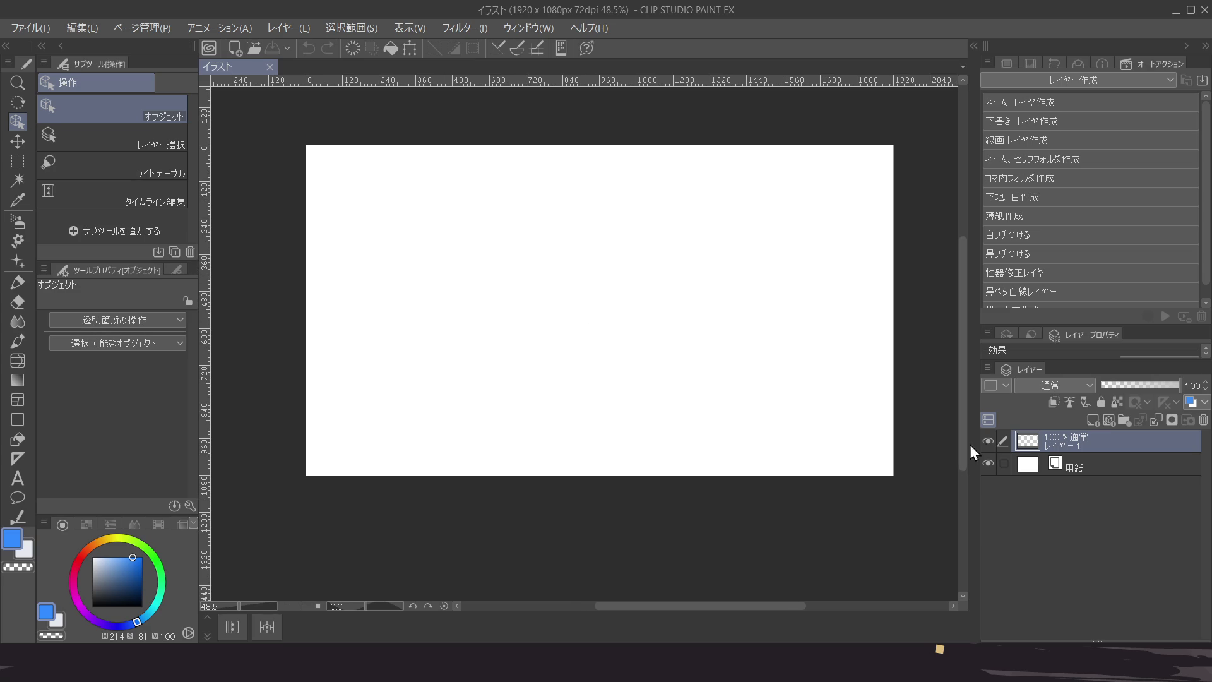
left_click(987, 463)
left_click_drag(483, 328, 461, 324)
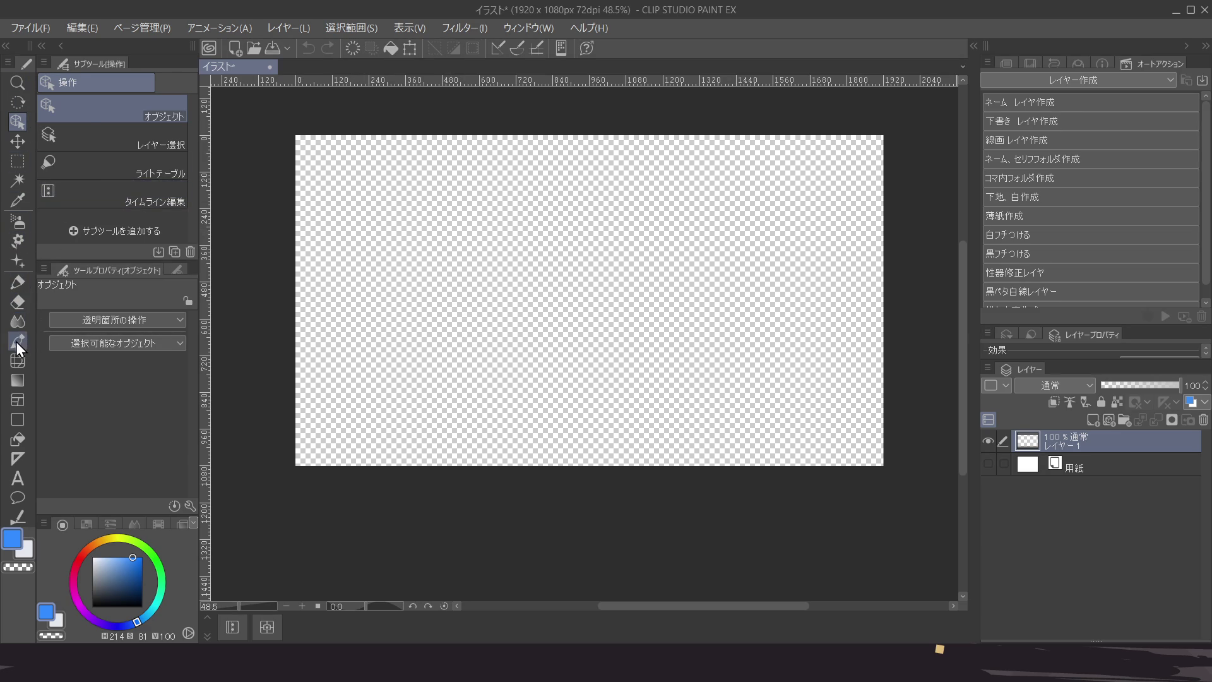
Step: With the opaque watercolour brush in red, paint a long wavy line down the canvas's left side, spiralling at both ends
left_click(17, 341)
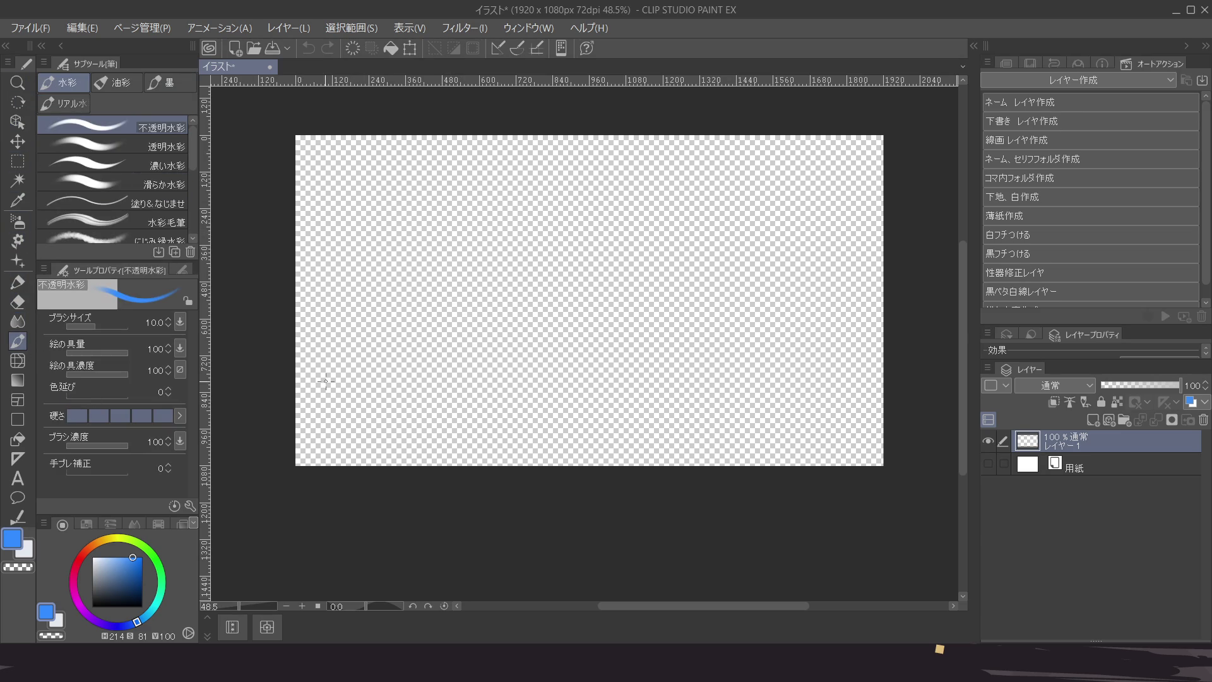
left_click(80, 561)
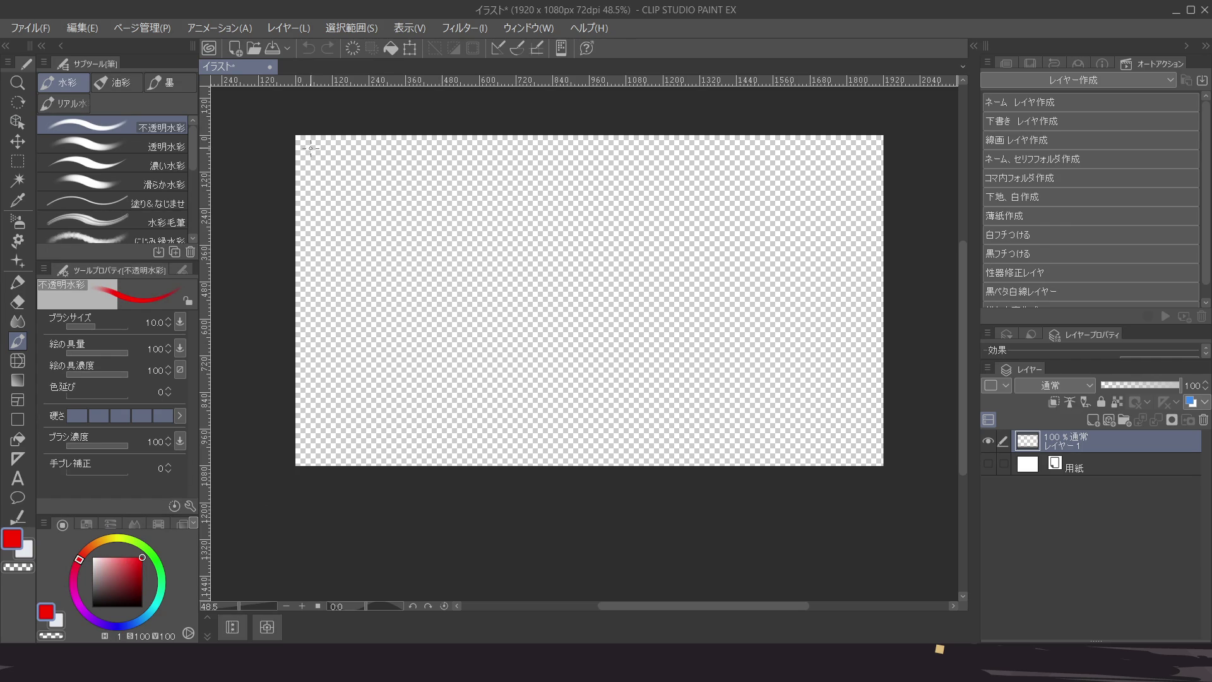
mouse_move(312, 156)
left_mouse_down()
mouse_move(327, 161)
mouse_move(317, 449)
left_mouse_up()
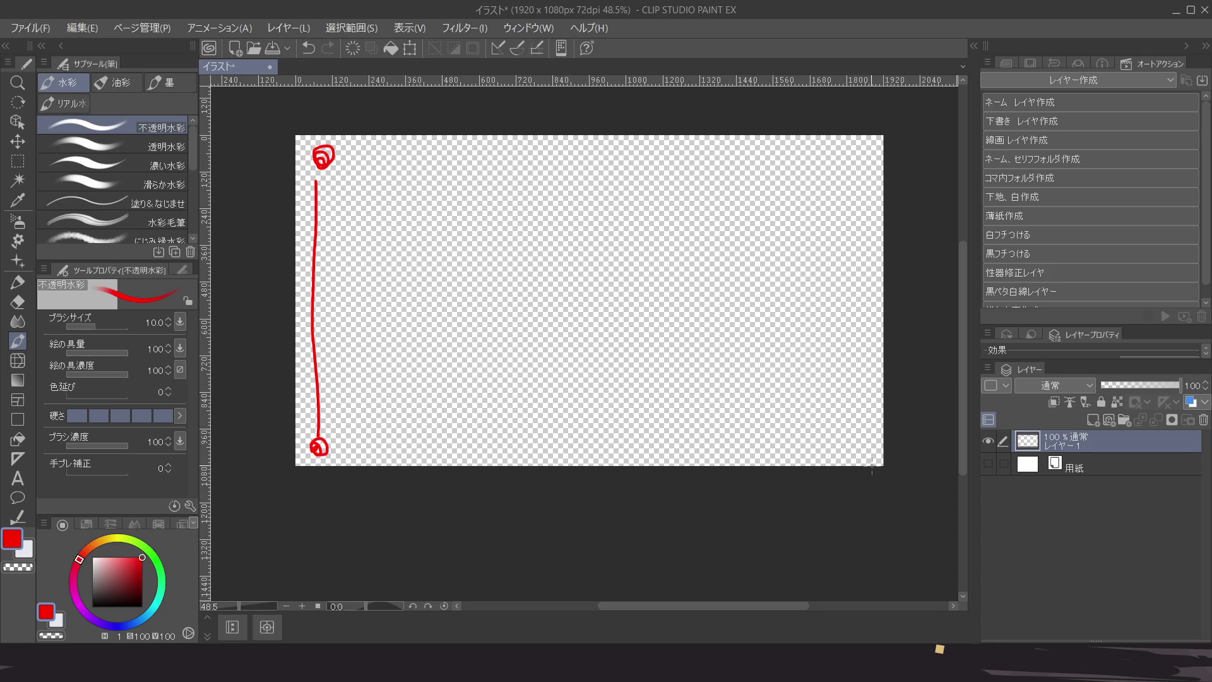